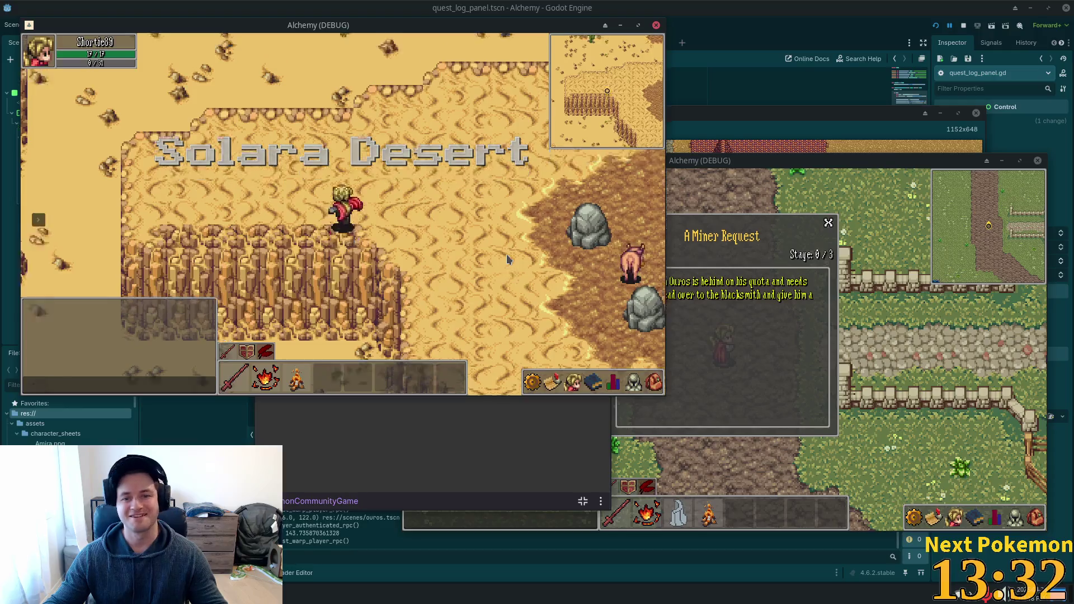
Step: Walk the character south through the Solara Desert past the cliffs and dirt path toward the palm trees
key(Down)
key(Right)
key(Down)
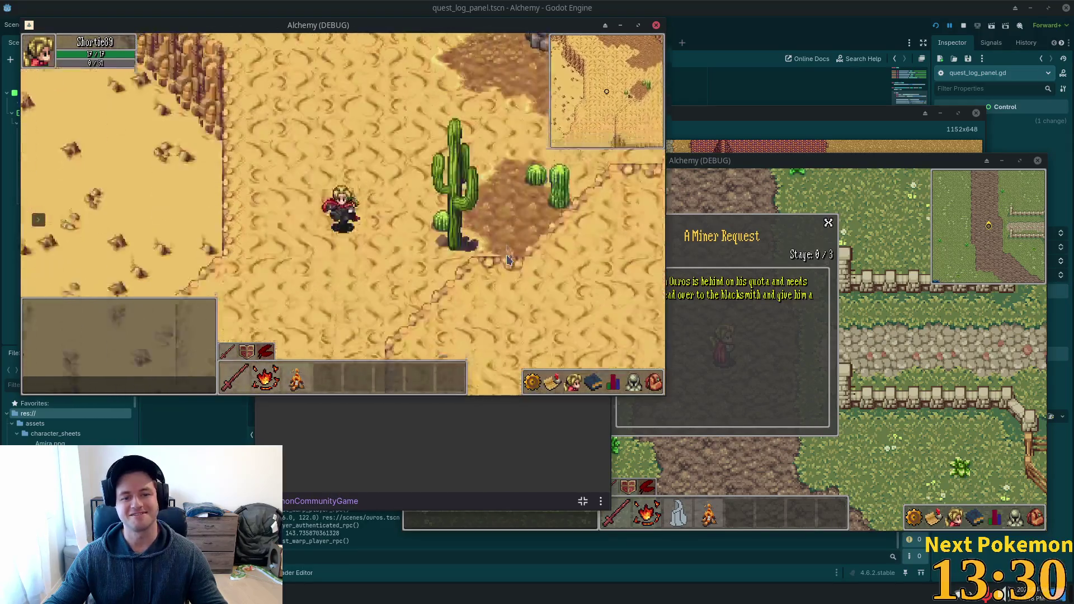
key(Left)
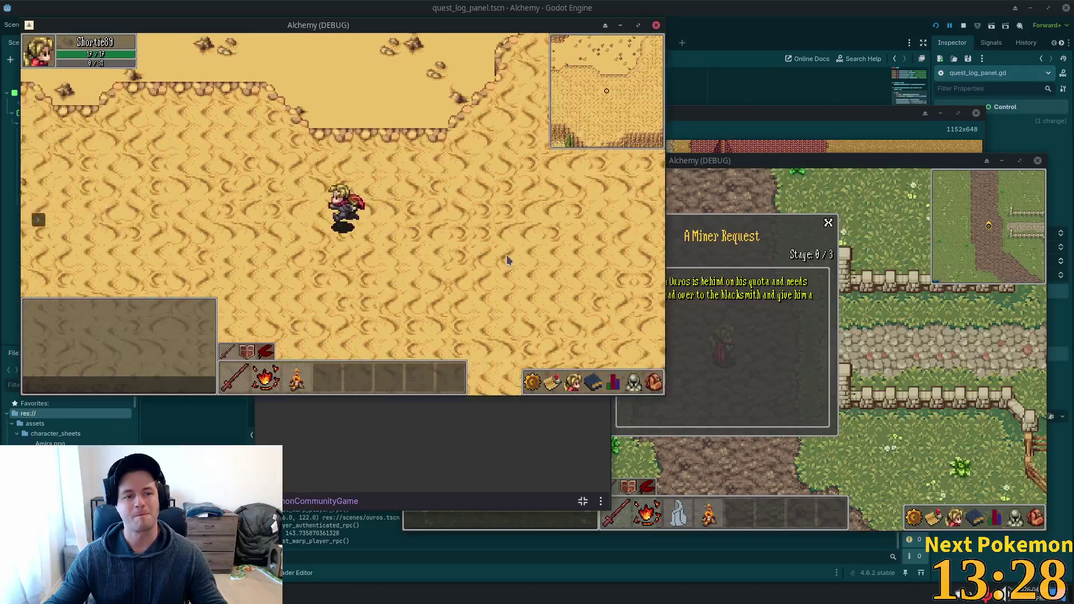
key(Up)
key(Down)
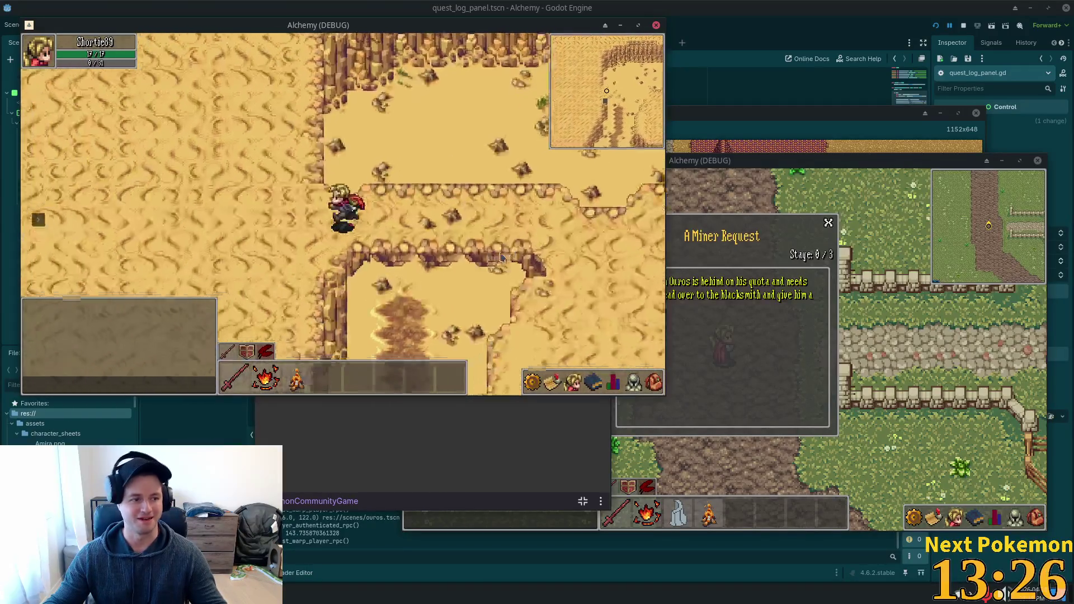
key(Down)
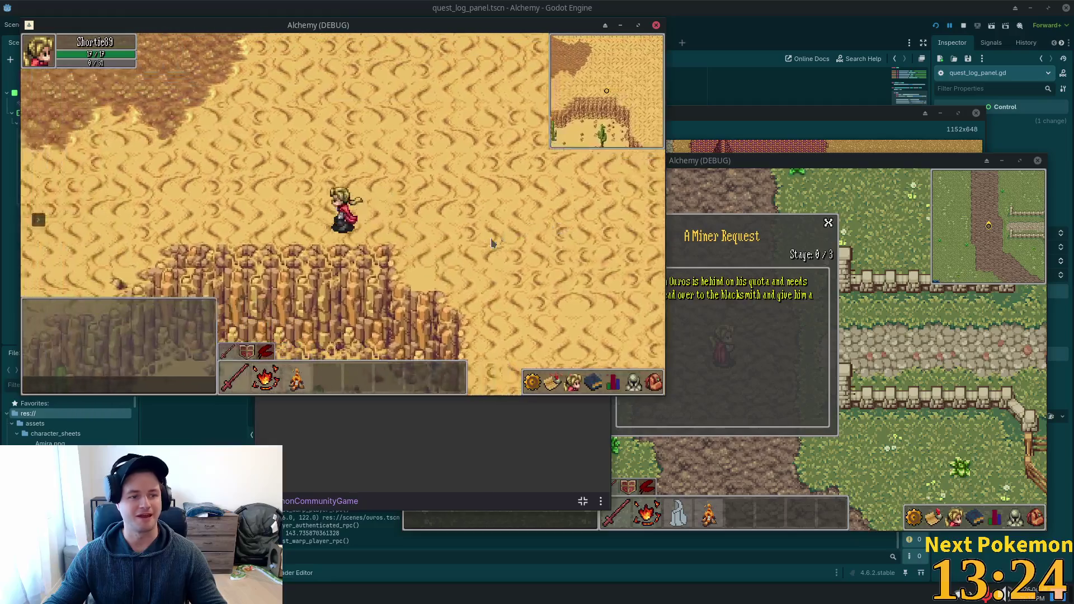
key(Down)
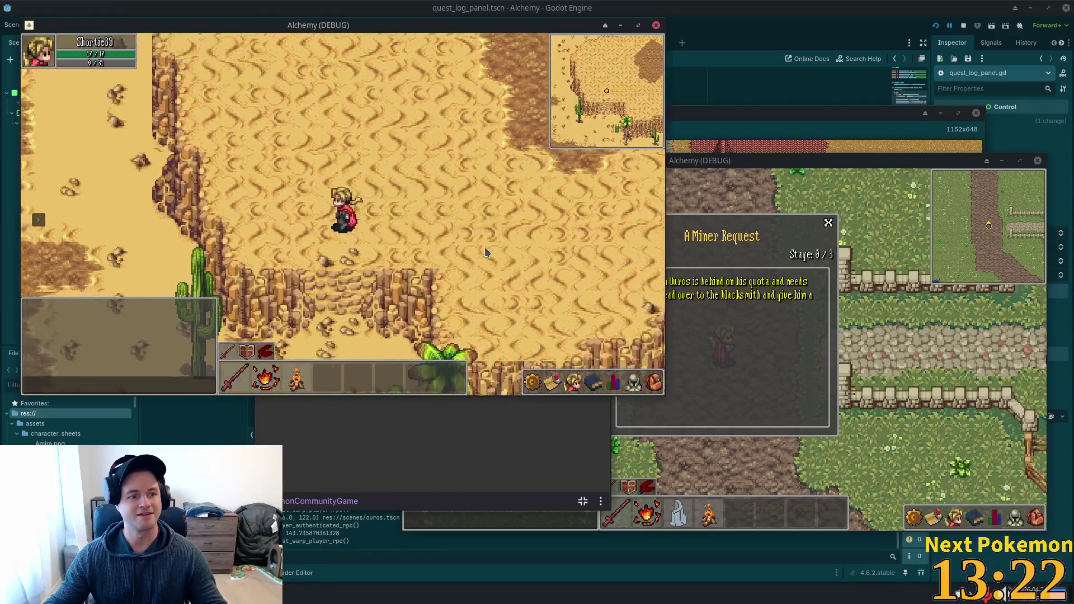
key(Right)
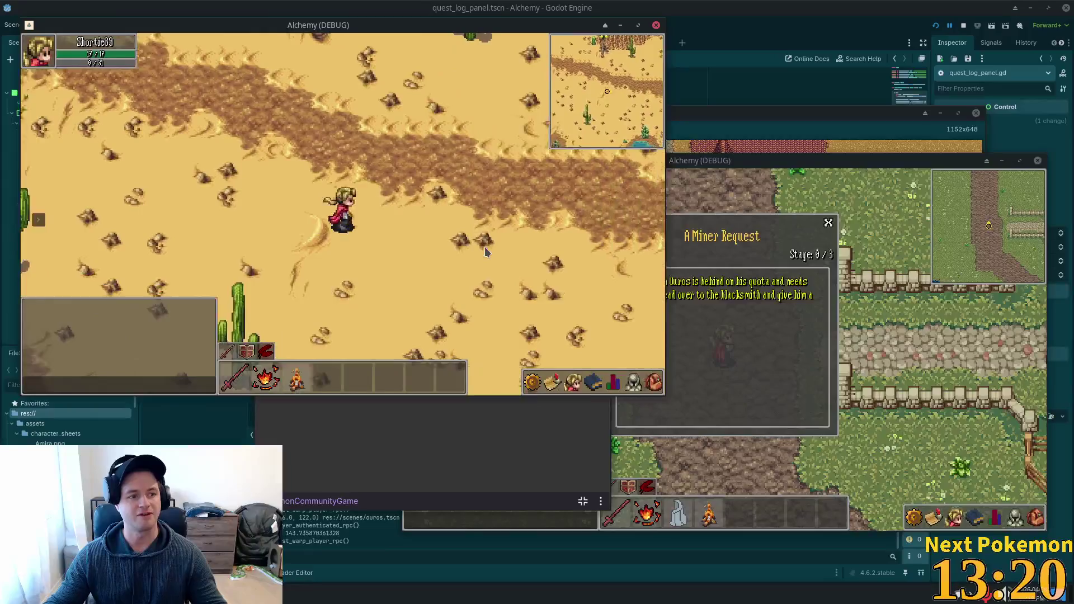
key(Down)
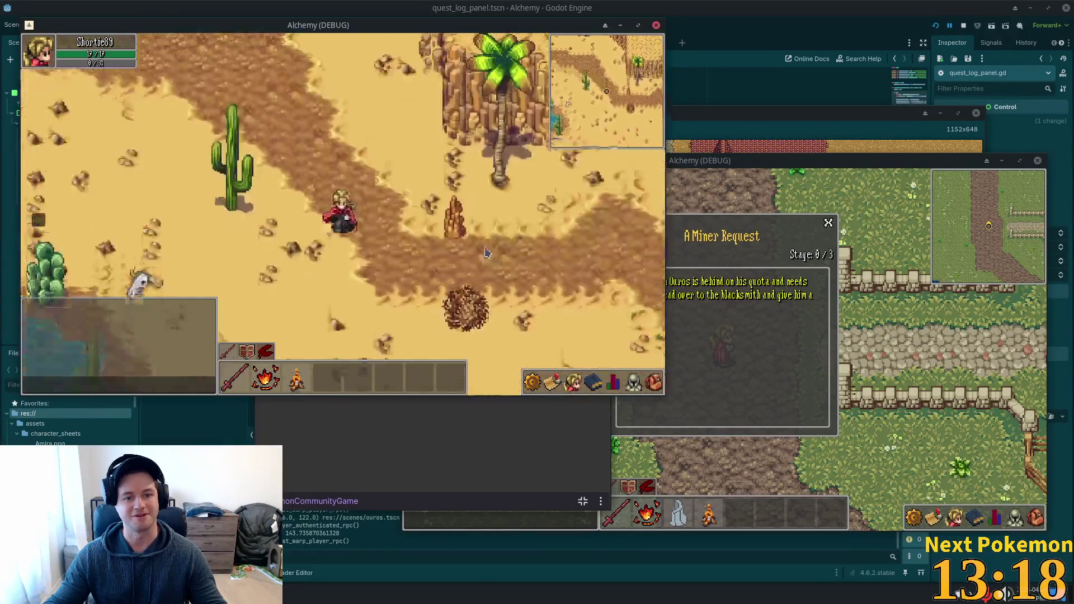
key(Down)
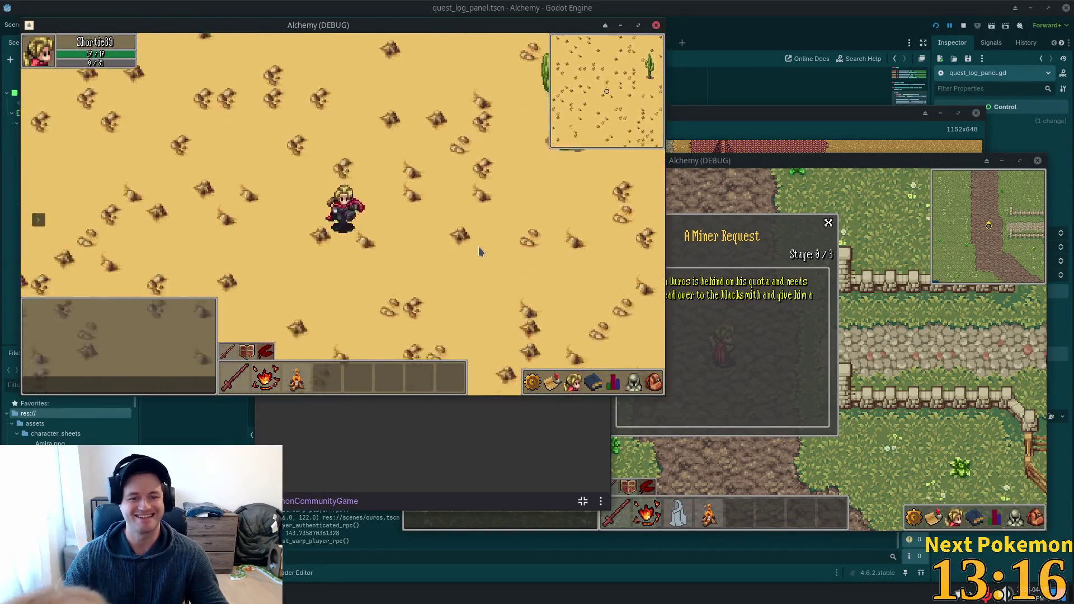
key(Down)
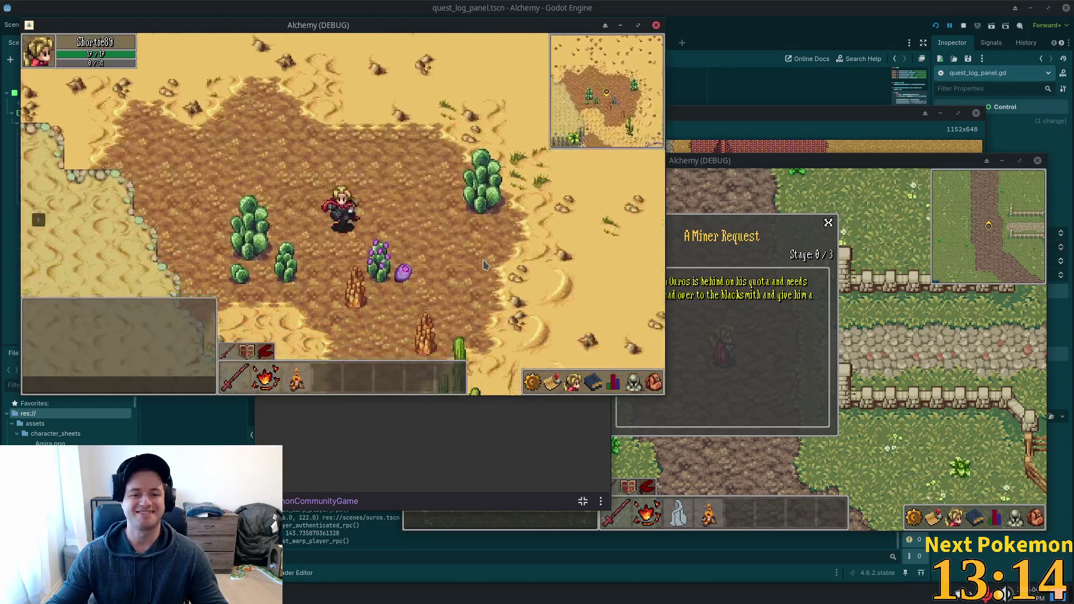
key(Right)
key(Down)
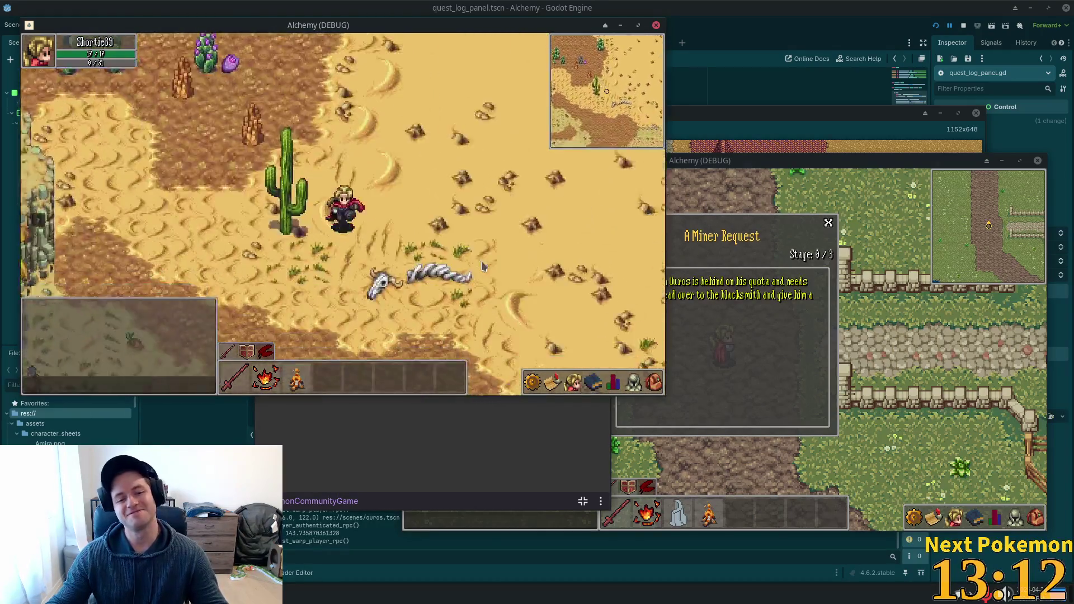
Step: Walk the character west along the beach and grassland, through the palm trees toward the water
key(Left)
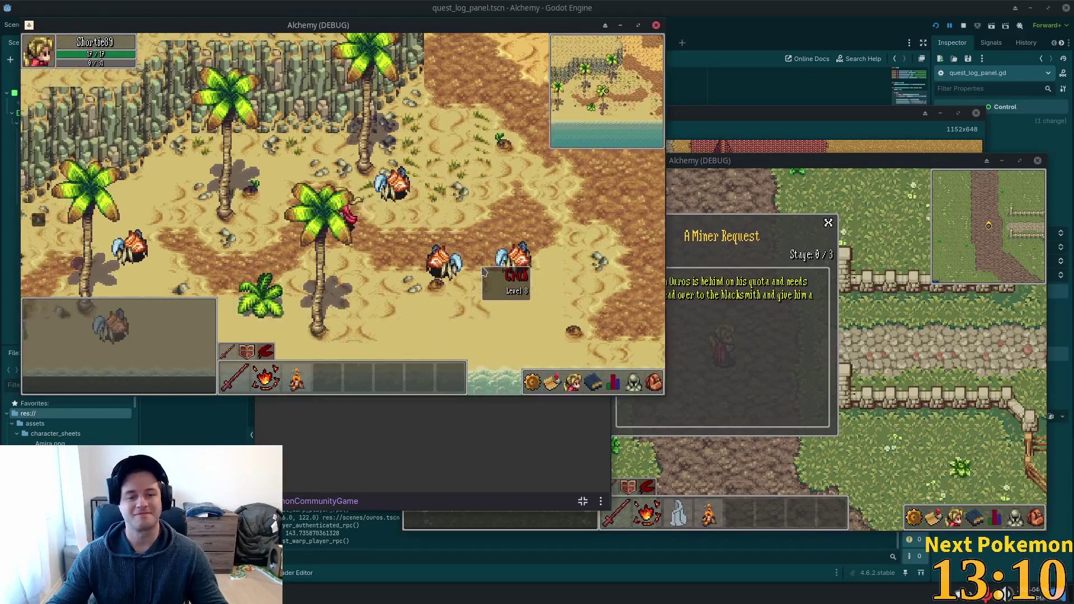
key(Left)
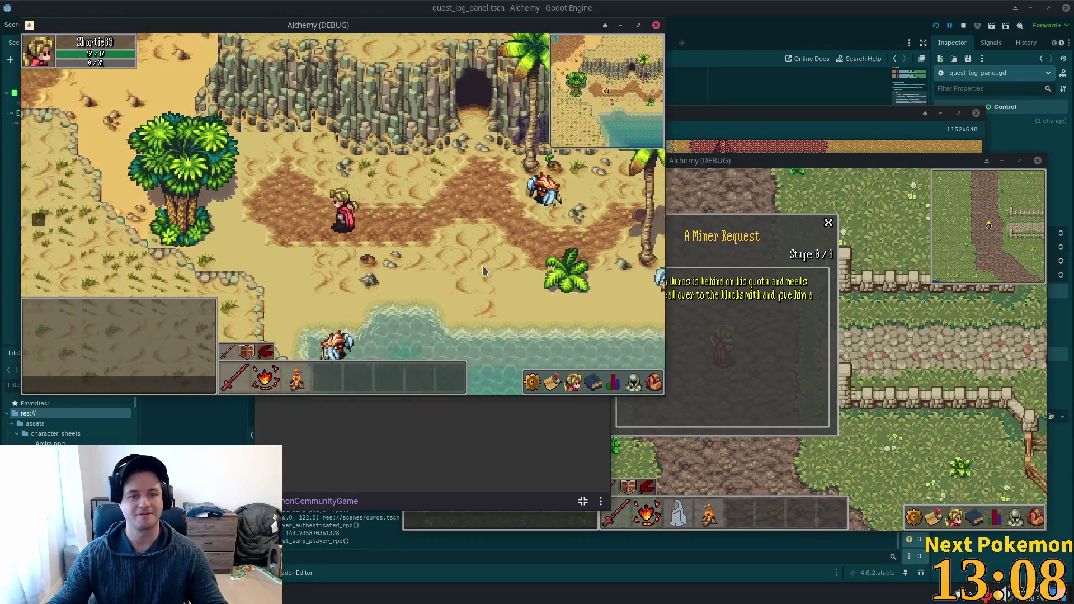
key(Up)
key(Down)
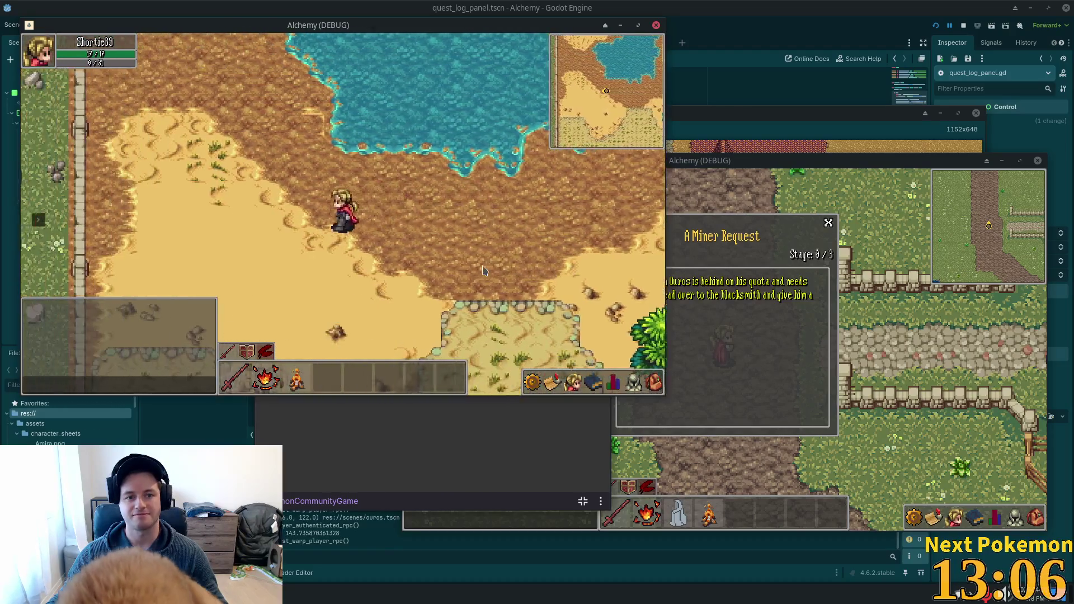
key(Left)
key(Up)
key(Up)
key(Right)
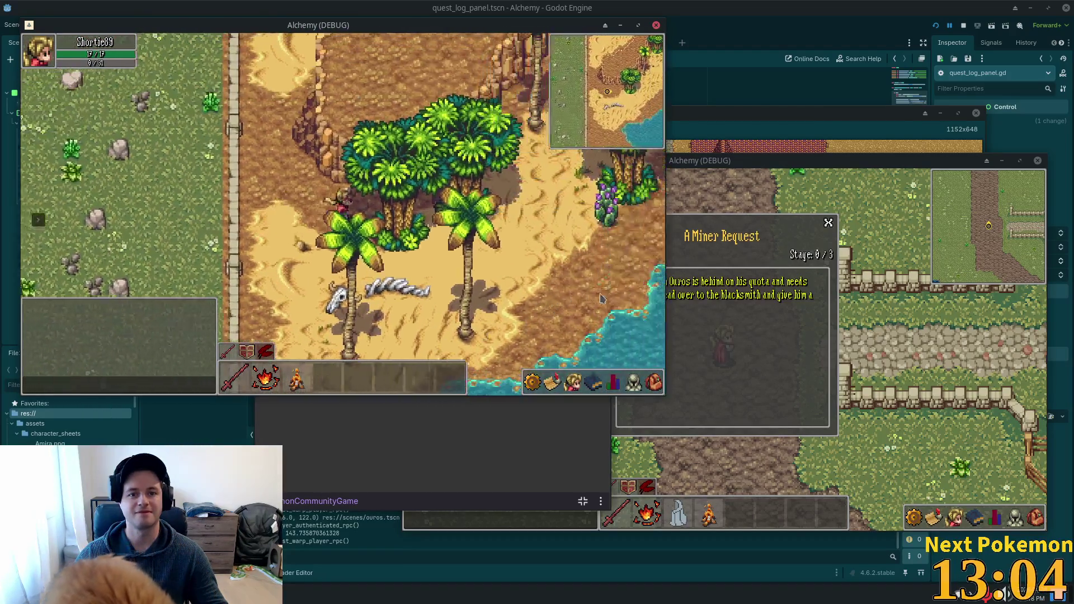
key(Right)
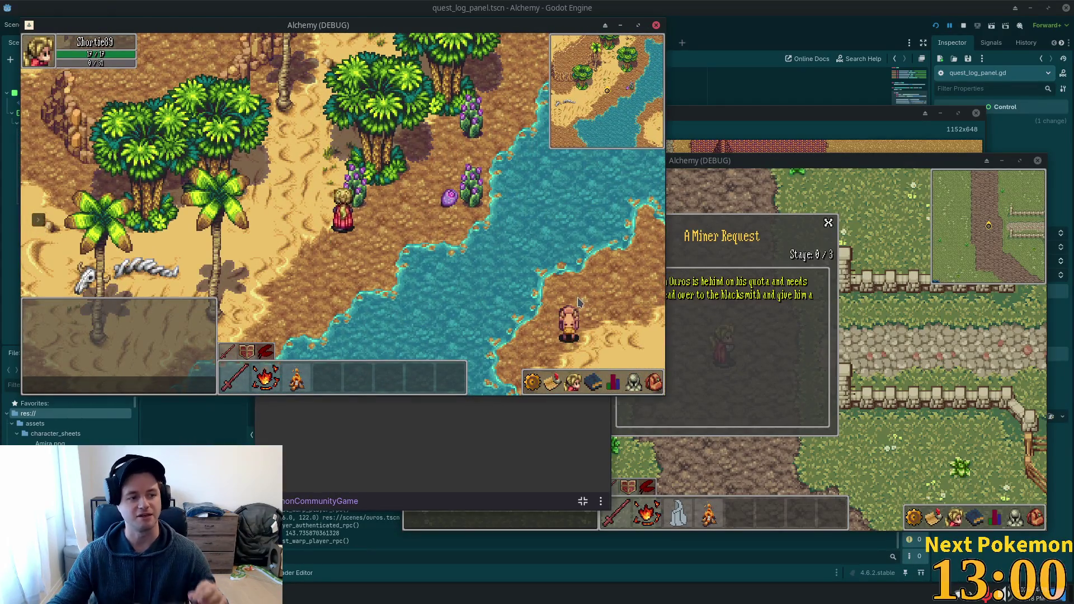
Step: Walk north across the desert and west into the Fields of Ouros onto the bridge
key(Up)
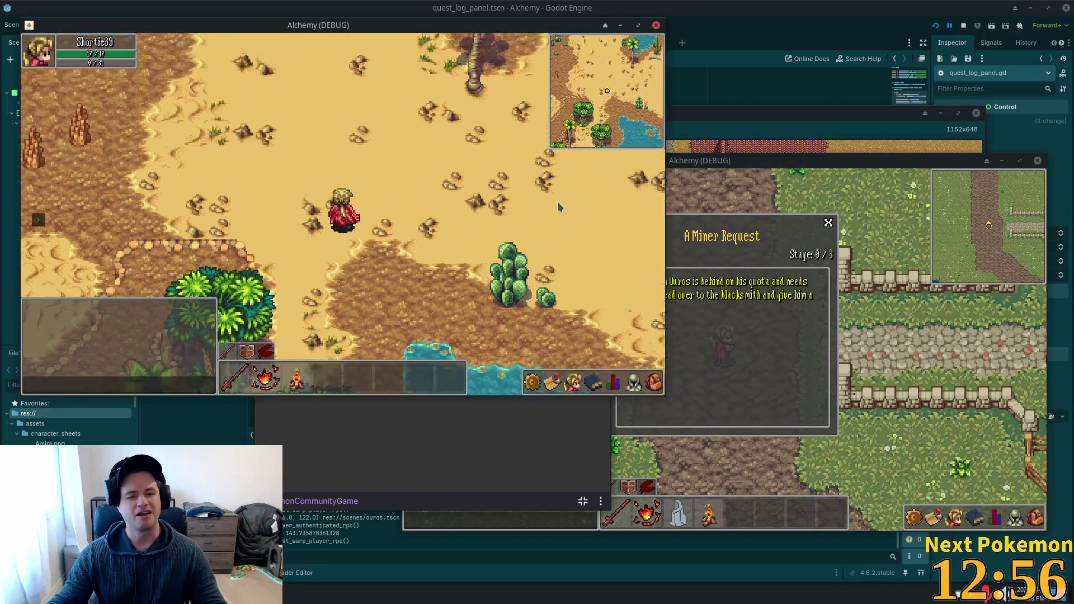
key(Left)
key(Up)
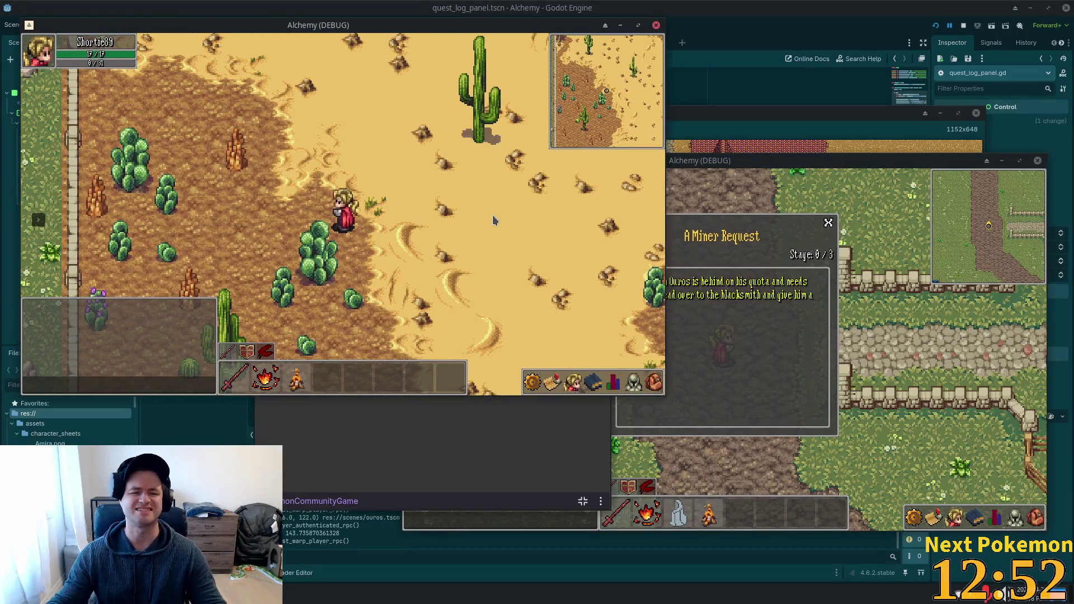
key(Up)
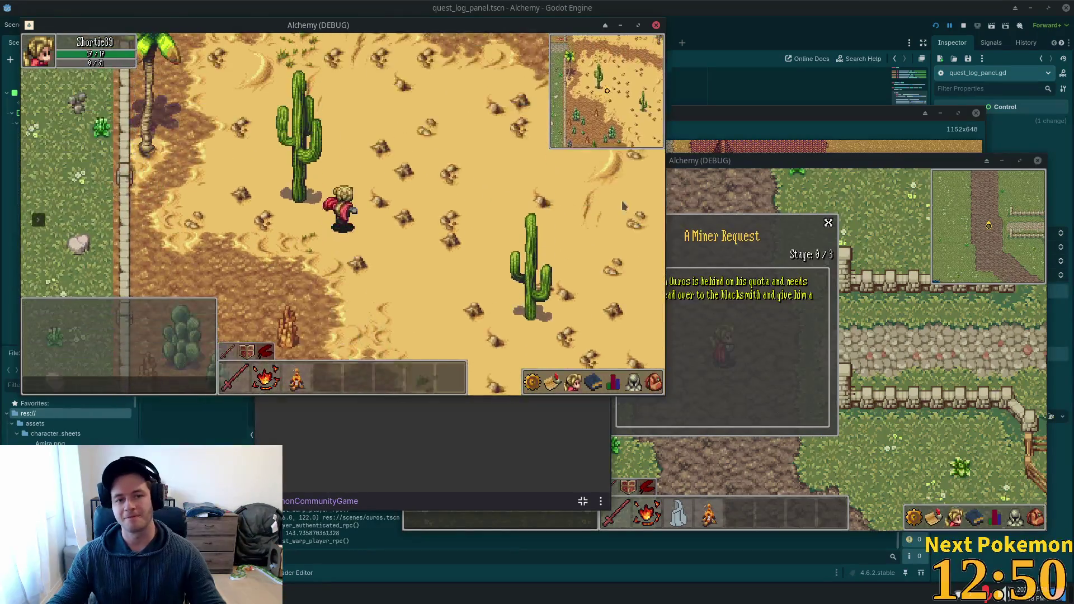
key(Left)
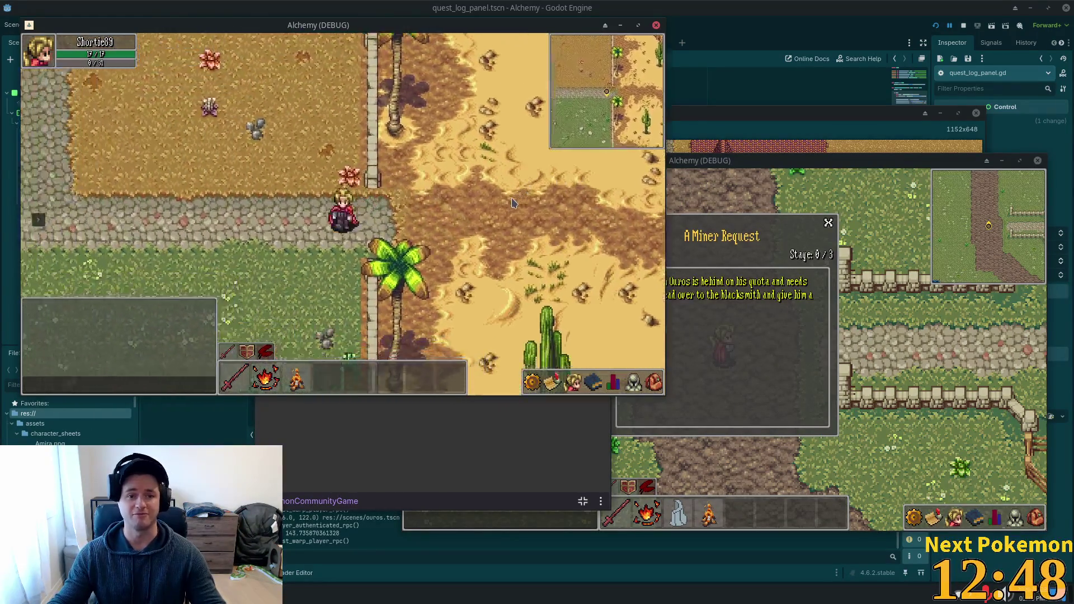
key(Left)
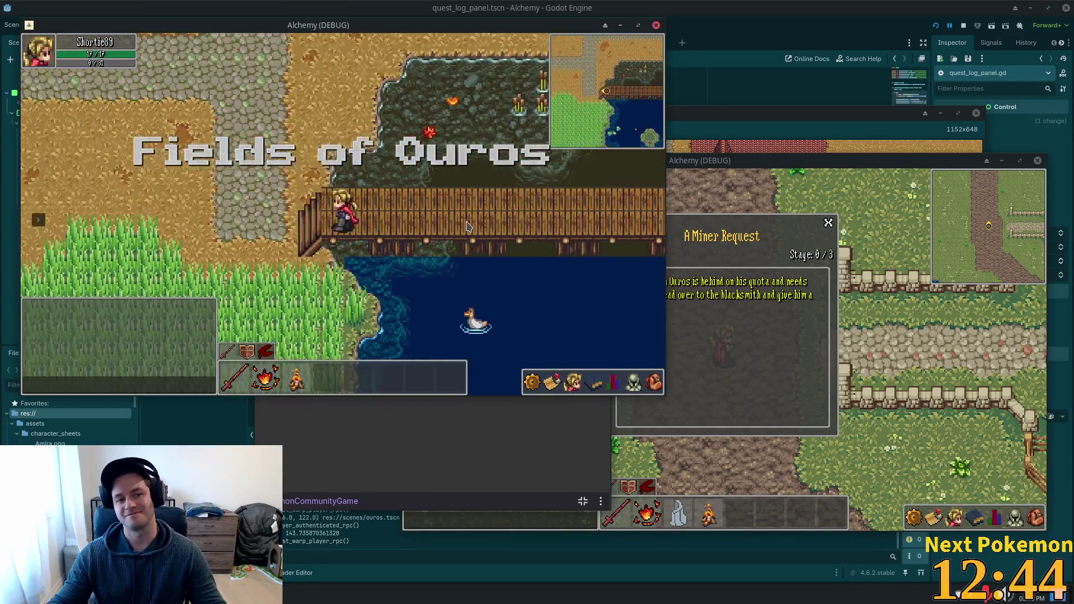
Step: Cross the bridge, follow the road west to the village houses, then switch to the alchemy-todo notes
key(Up)
key(Left)
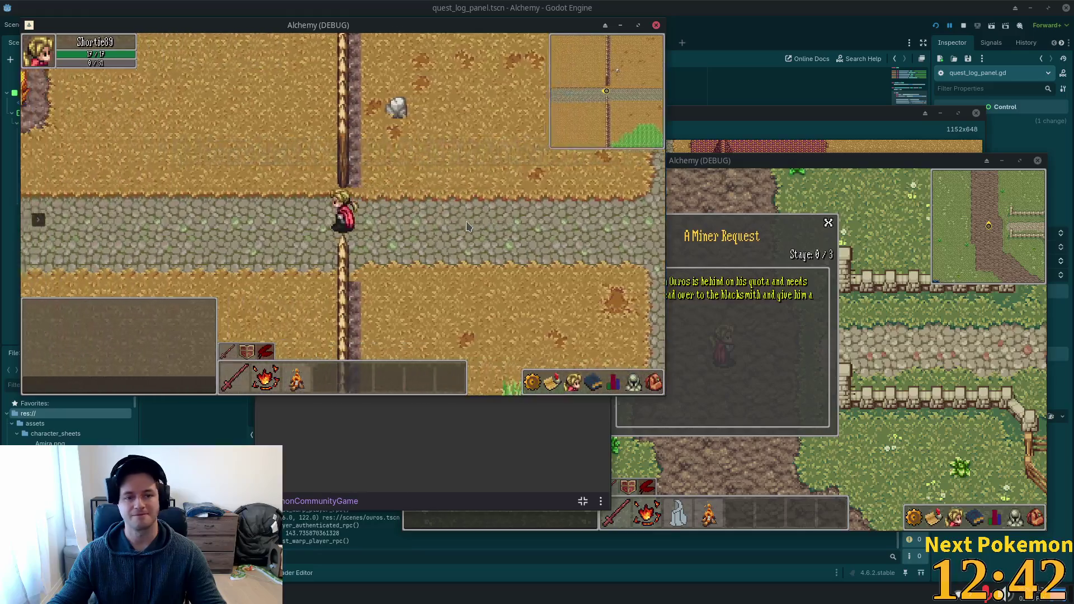
key(Left)
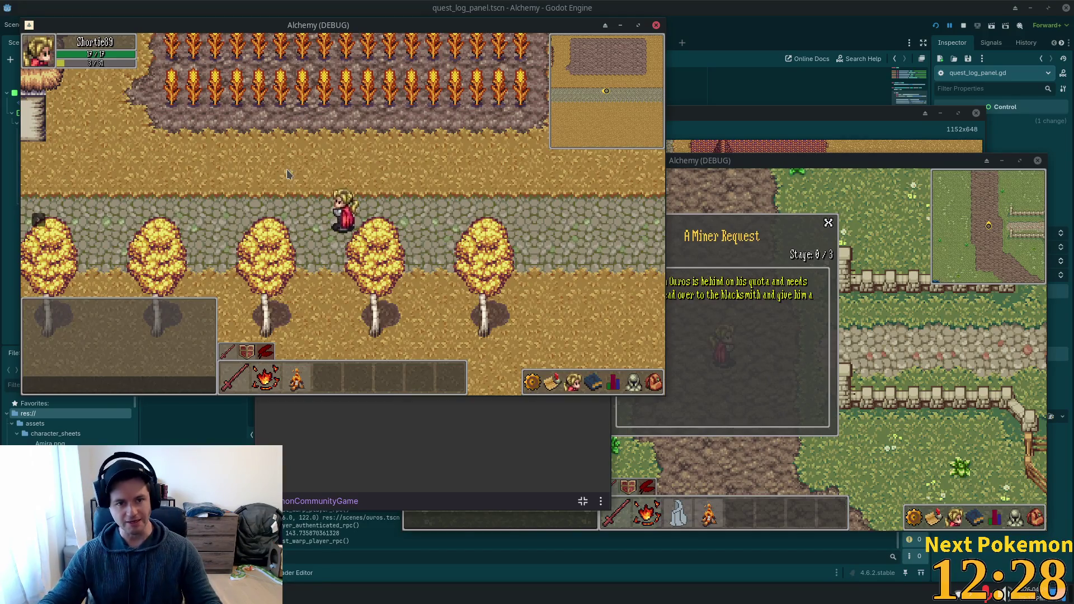
key(Left)
key(Up)
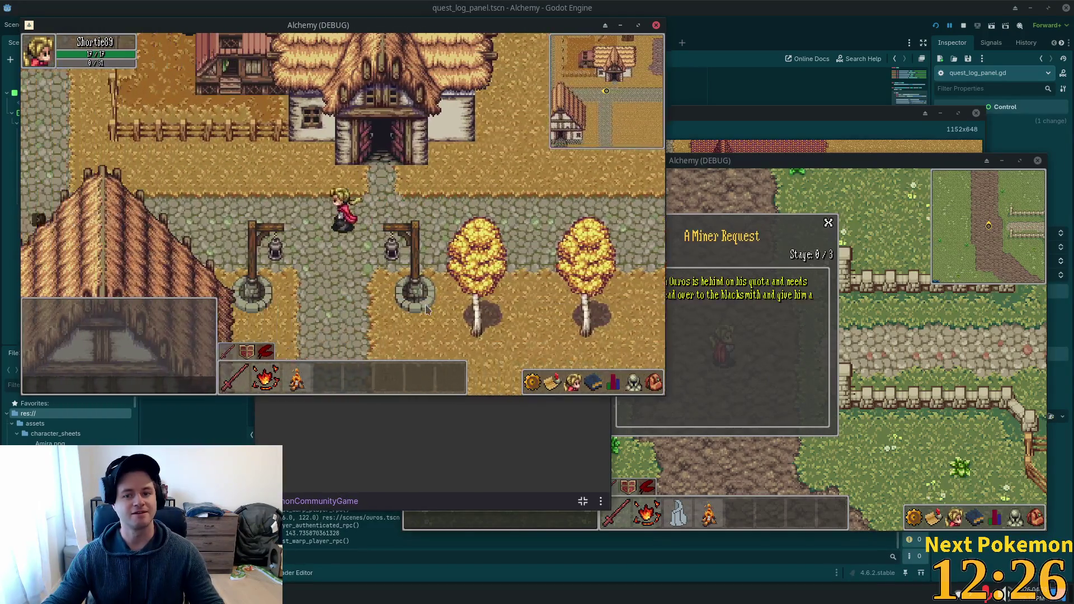
key(Left)
key(alt+Tab)
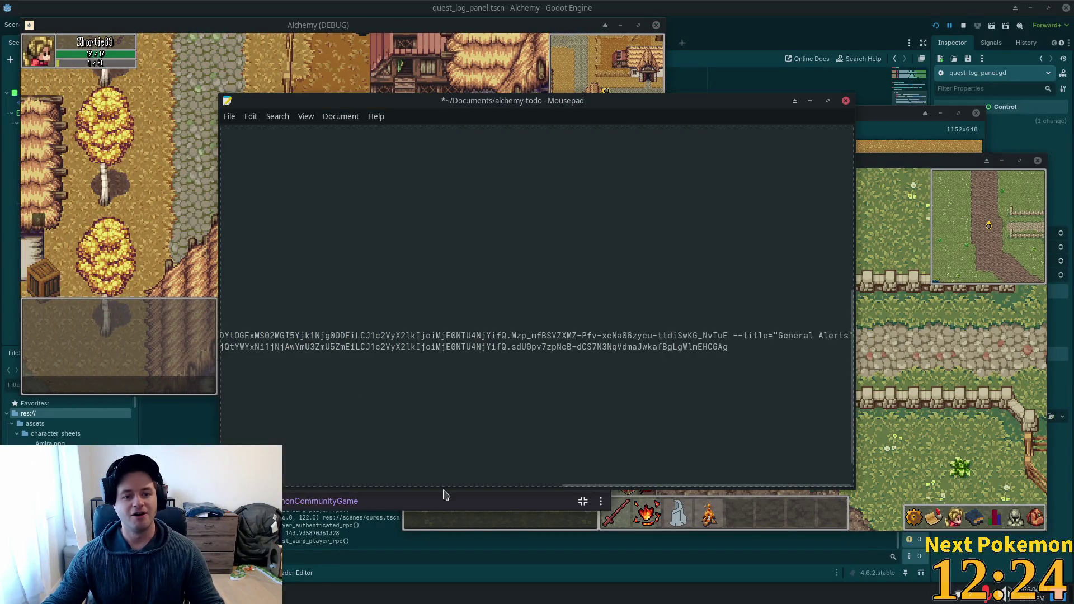
scroll(483, 447, left, 10)
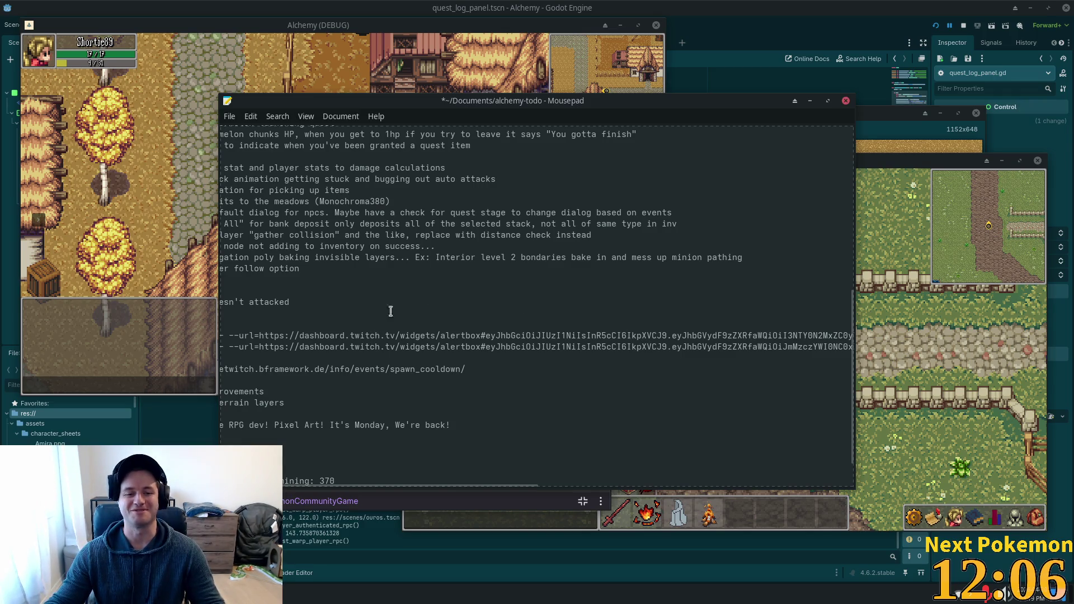
scroll(409, 480, left, 2)
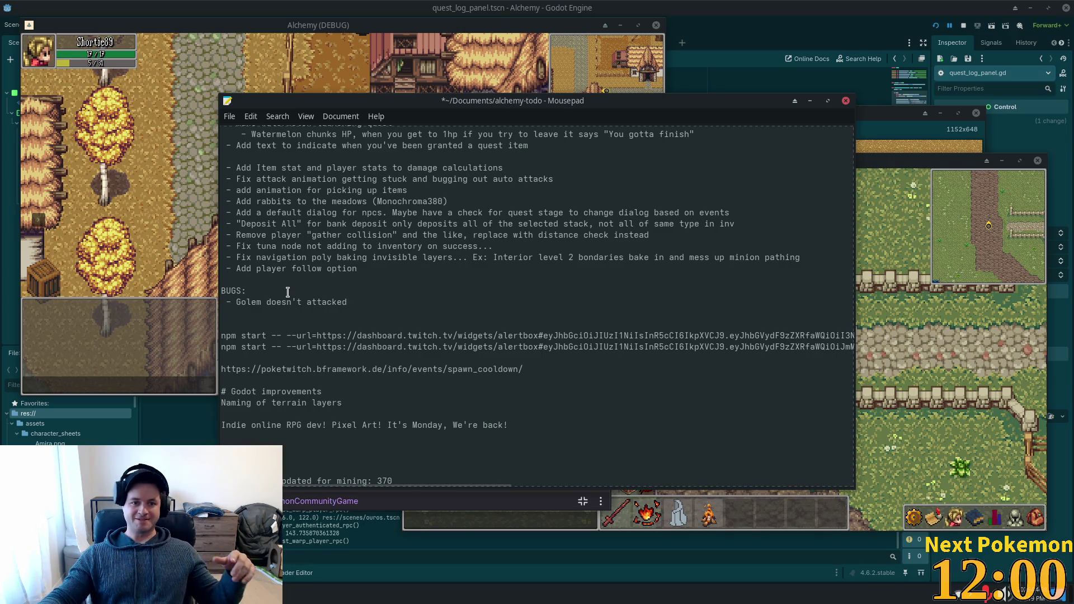
scroll(296, 311, up, 1)
scroll(296, 311, up, 4)
scroll(310, 277, up, 2)
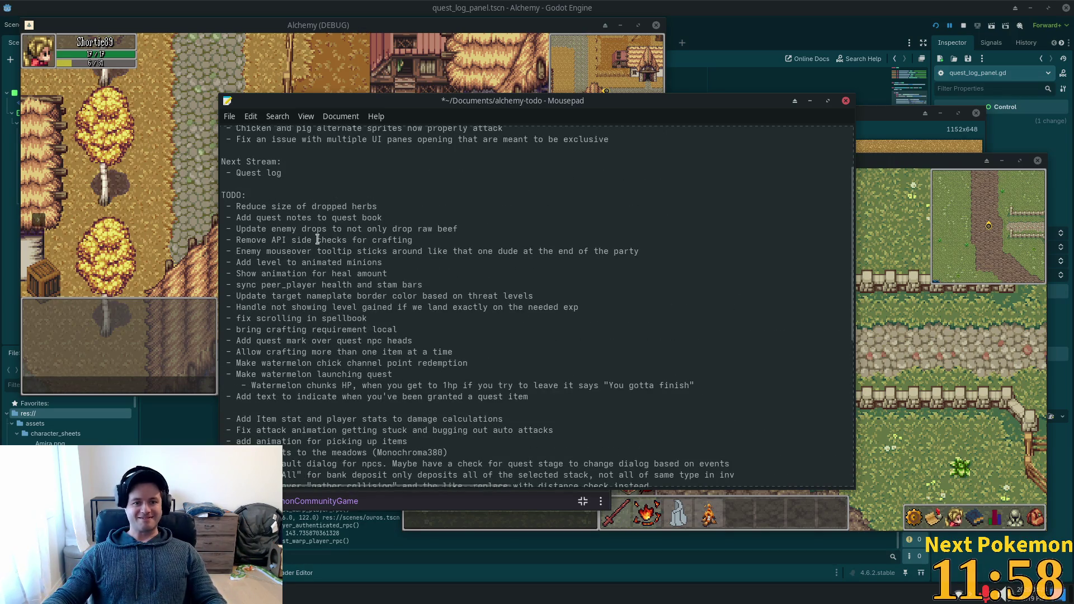
Step: Delete the 'Add quest notes to quest book' line and its leftover empty bullet from the TODO list
double_click(328, 206)
double_click(299, 217)
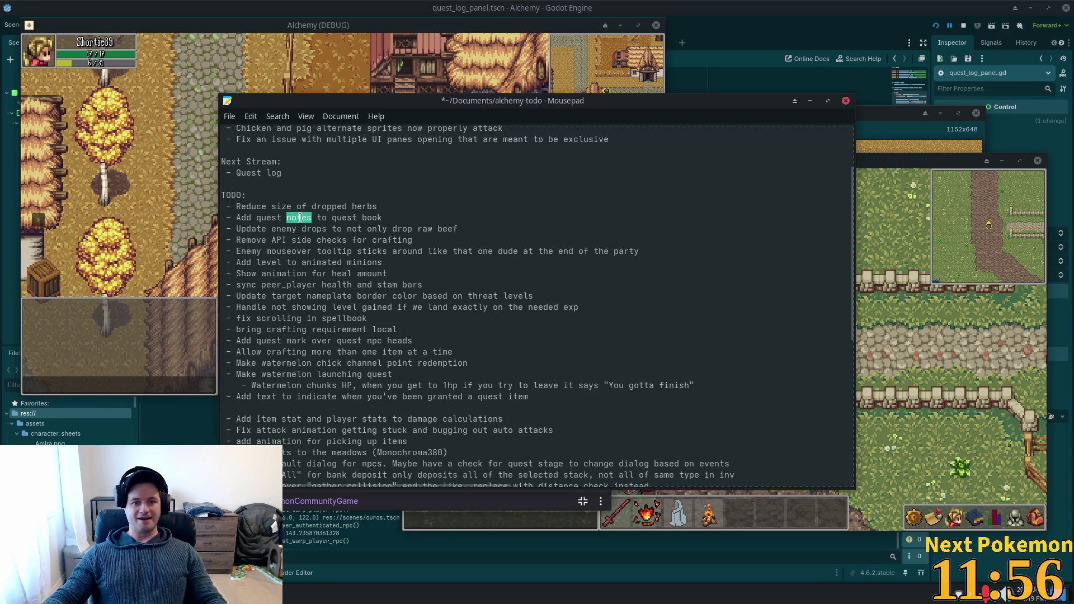
mouse_move(409, 218)
mouse_down()
mouse_move(154, 227)
mouse_move(140, 218)
mouse_up()
scroll(449, 242, up, 2)
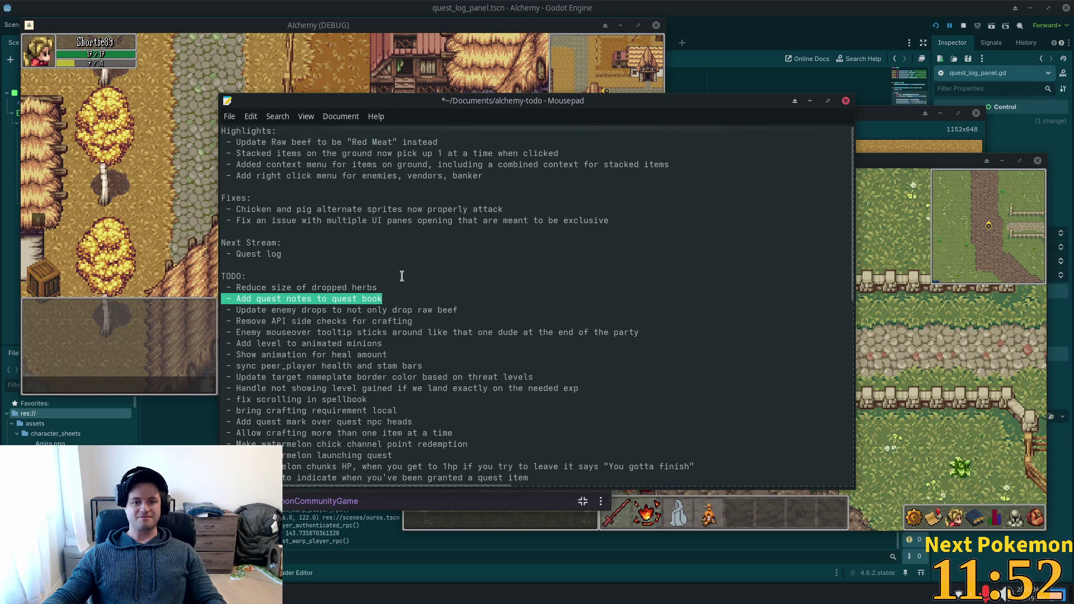
drag(382, 299, 252, 299)
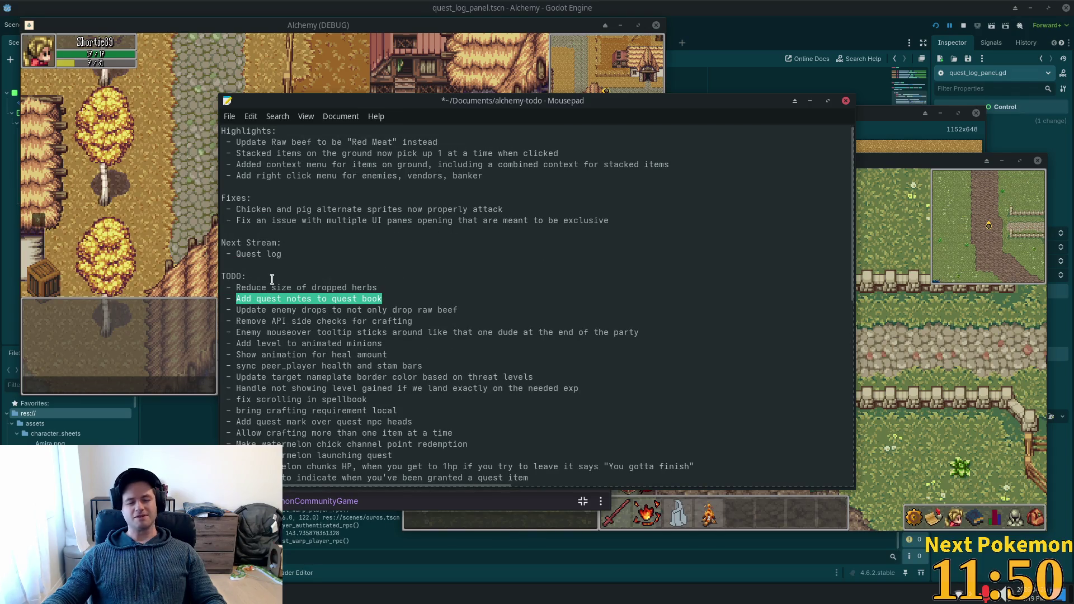
key(BackSpace)
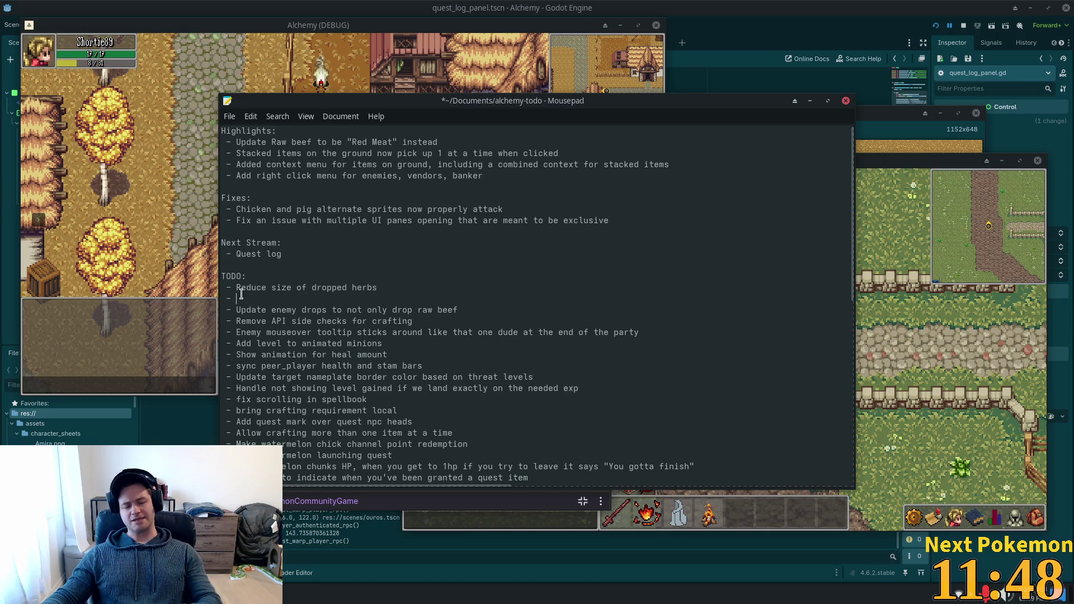
key(BackSpace)
key(BackSpace)
key(BackSpace)
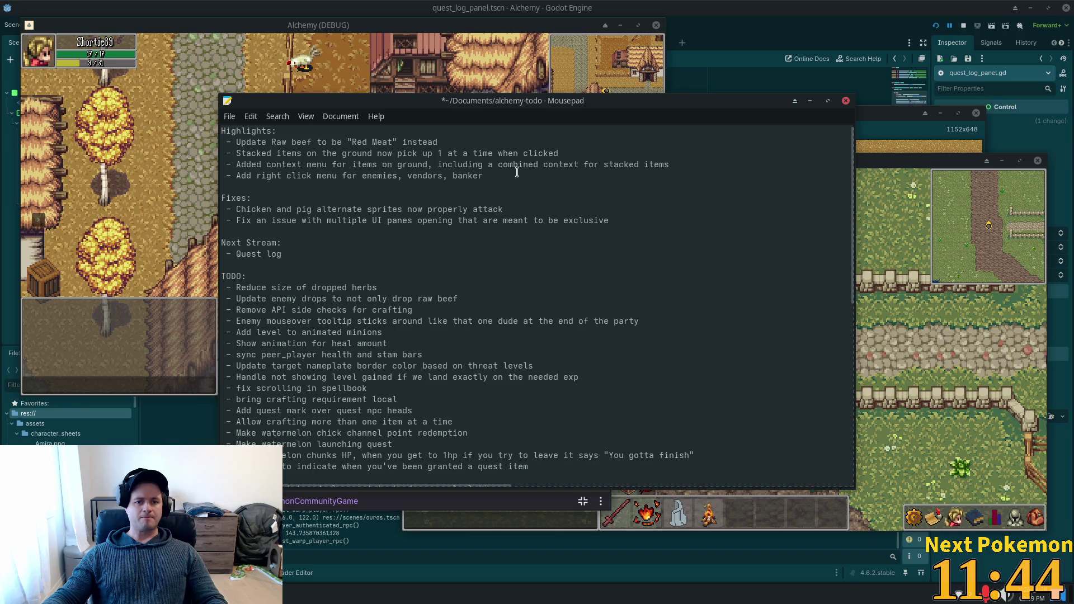
Step: Replace the four Highlights entries with 'Create a quest log!' and select the chicken and pig fix entry
drag(483, 176, 248, 141)
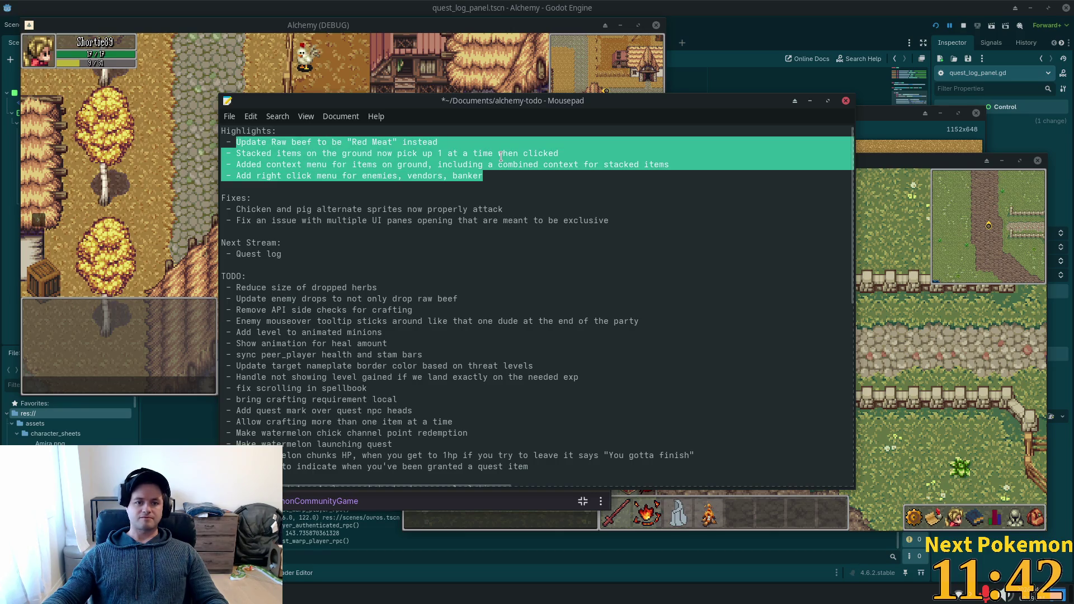
text(Create a)
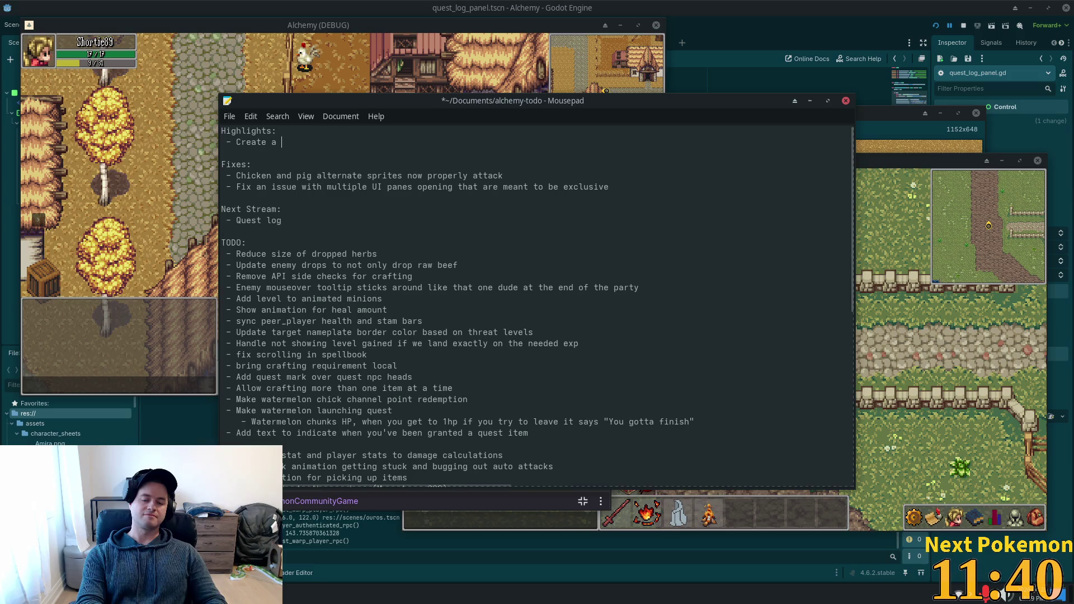
text( quest log!@)
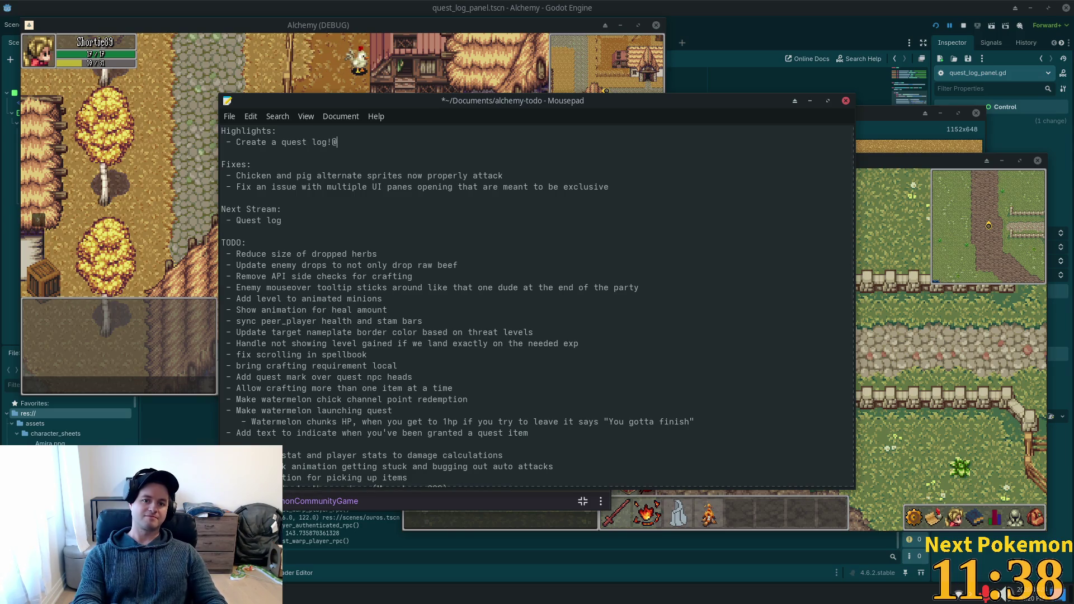
text(!)
key(BackSpace)
key(BackSpace)
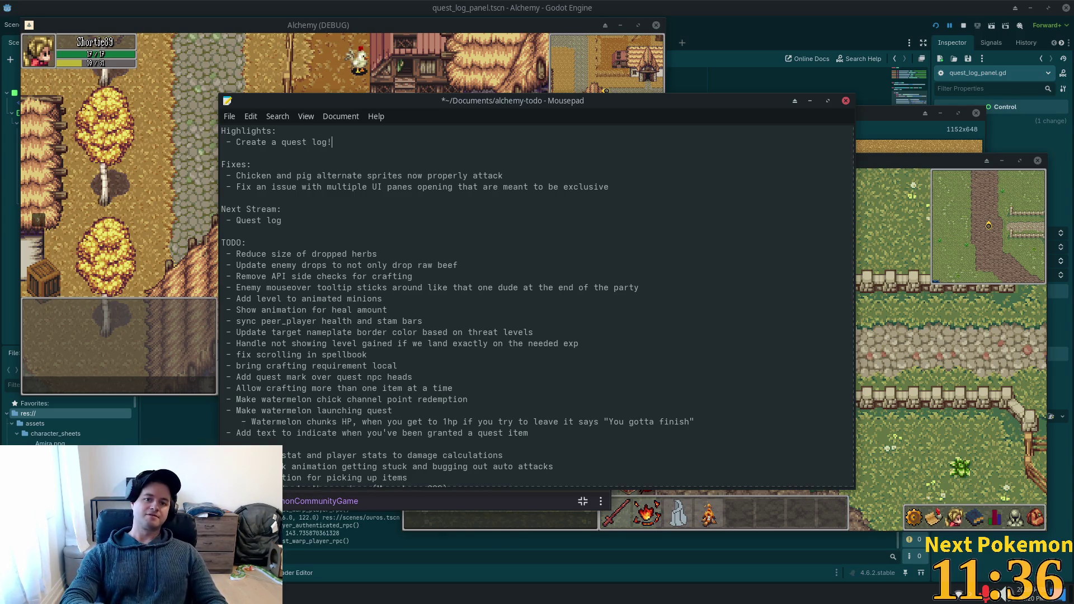
triple_click(384, 176)
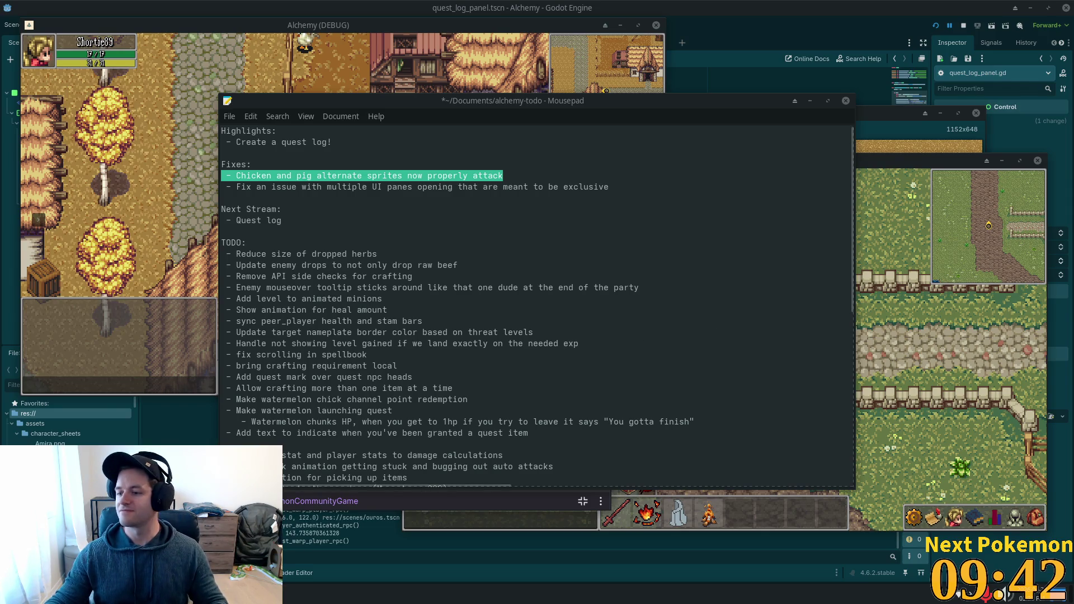
click(442, 265)
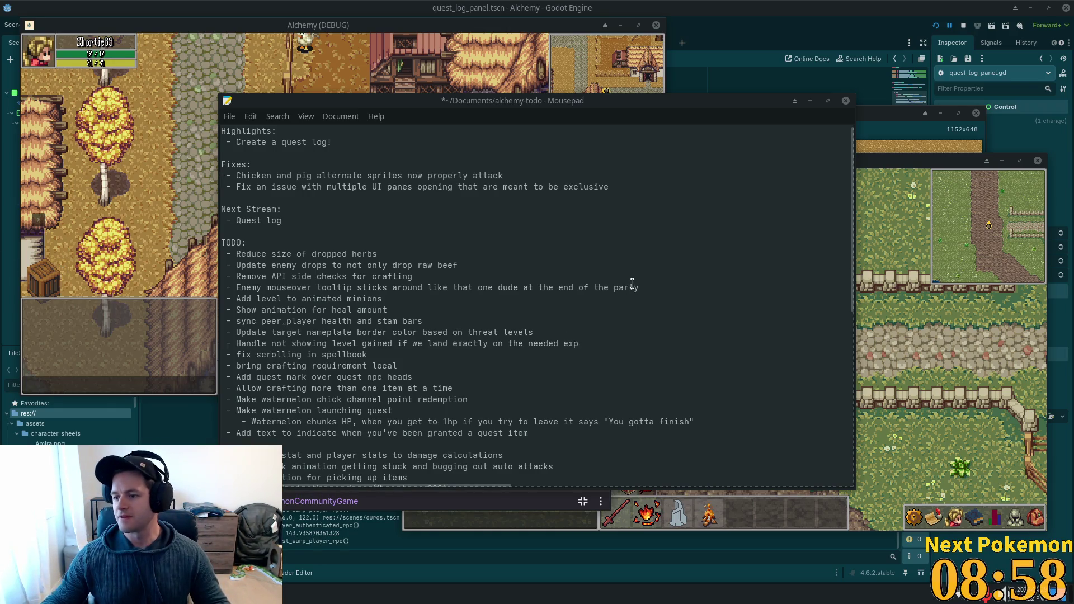
click(279, 235)
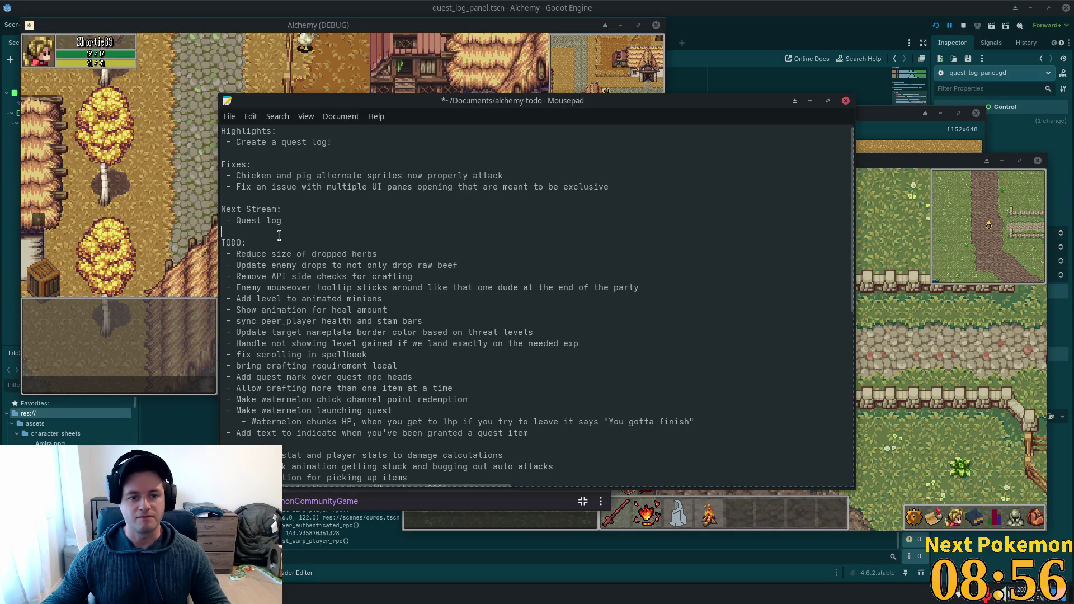
click(300, 212)
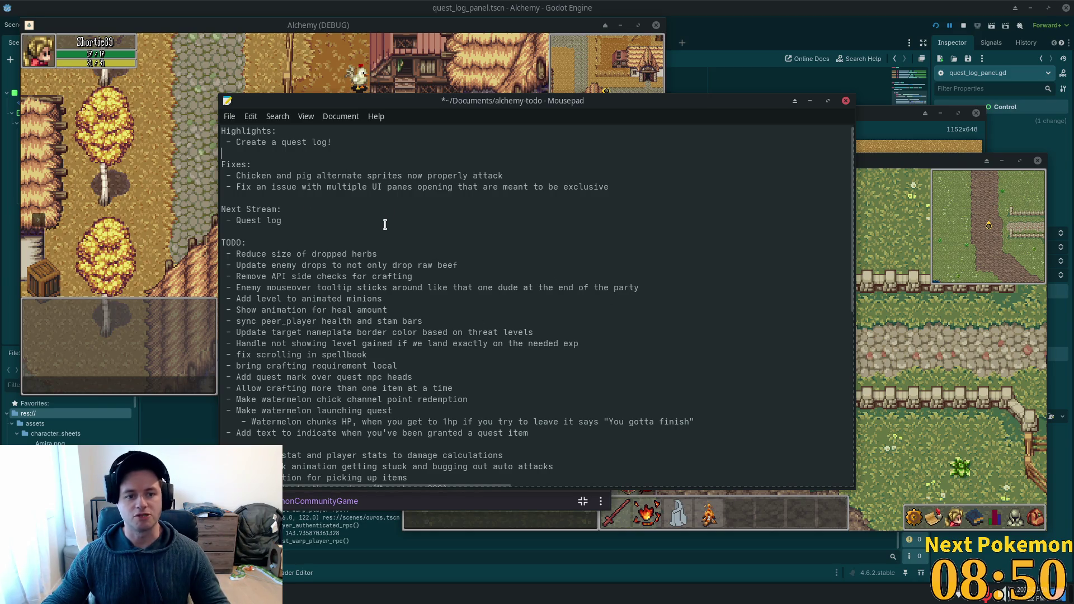
scroll(379, 219, down, 3)
scroll(380, 239, down, 2)
scroll(382, 243, up, 5)
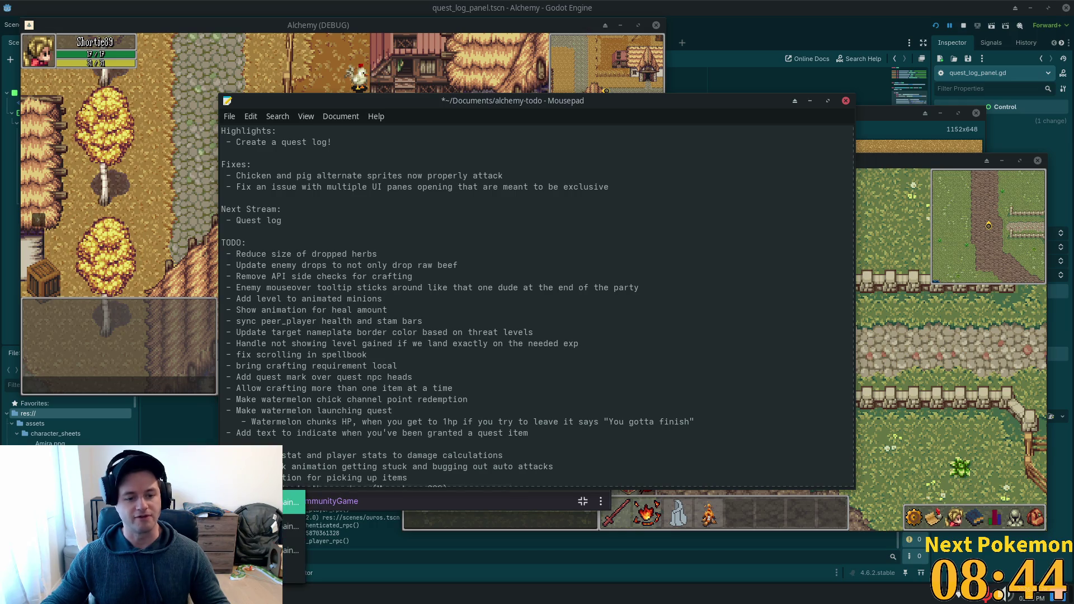
key(alt+Tab)
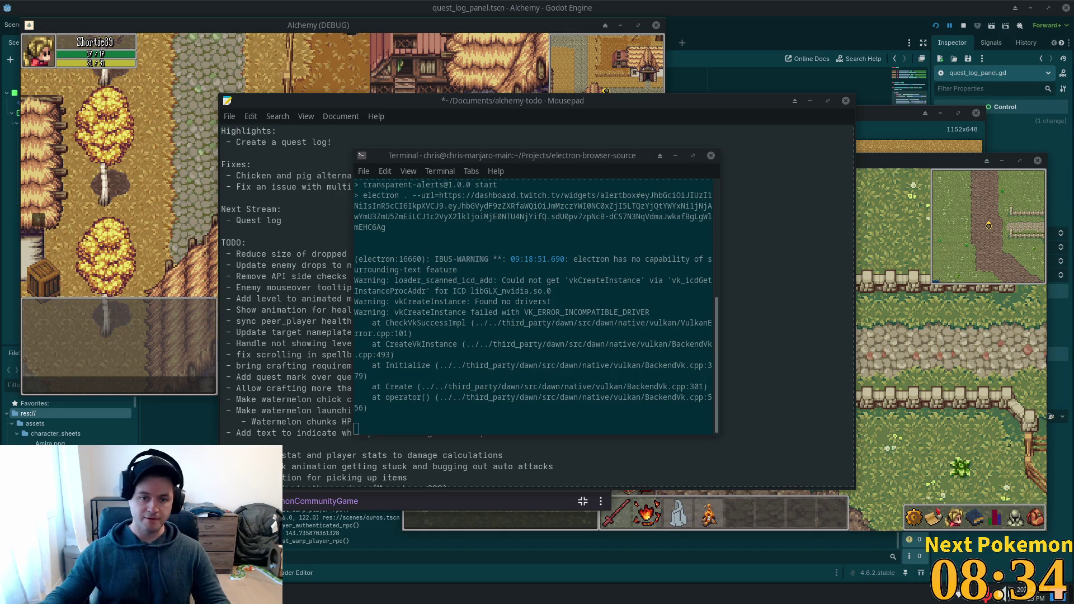
click(255, 188)
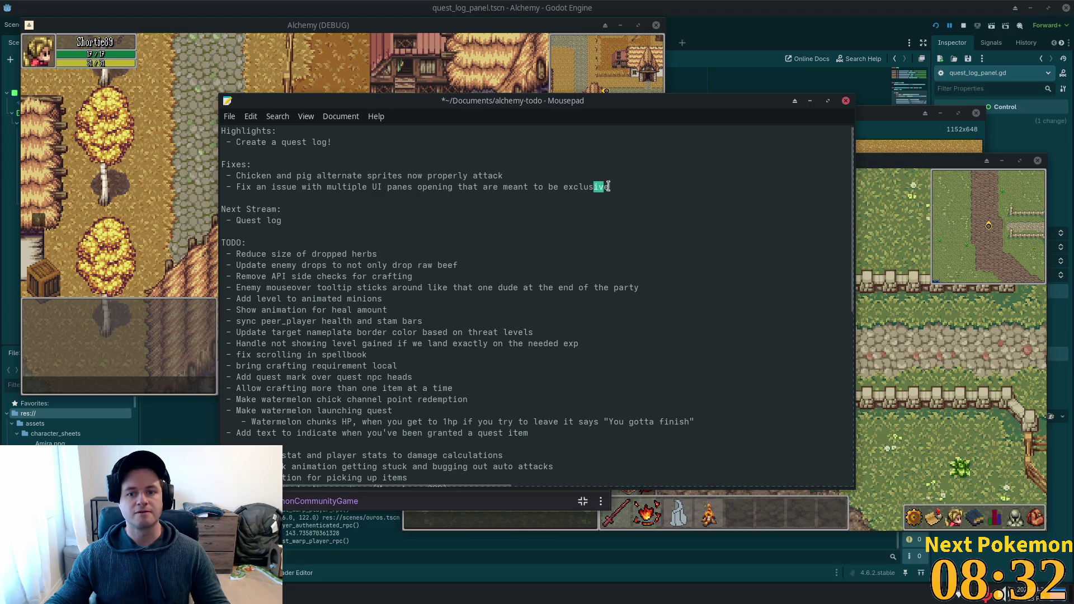
Step: Replace both Fixes entries with 'Fix mouseover issue with UI buttons'
drag(606, 186, 249, 164)
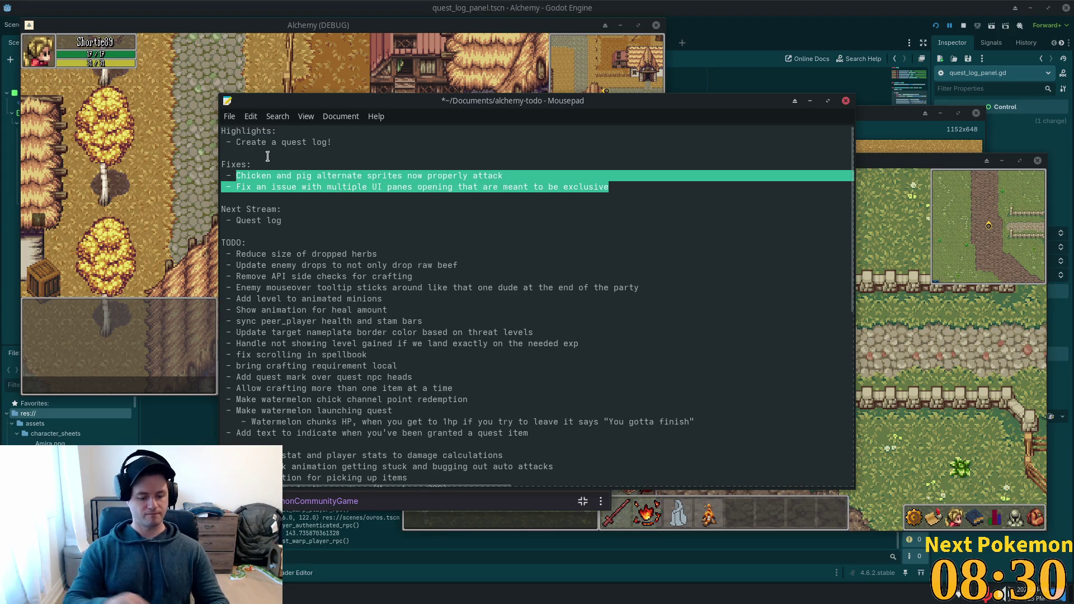
text(Fix mouse)
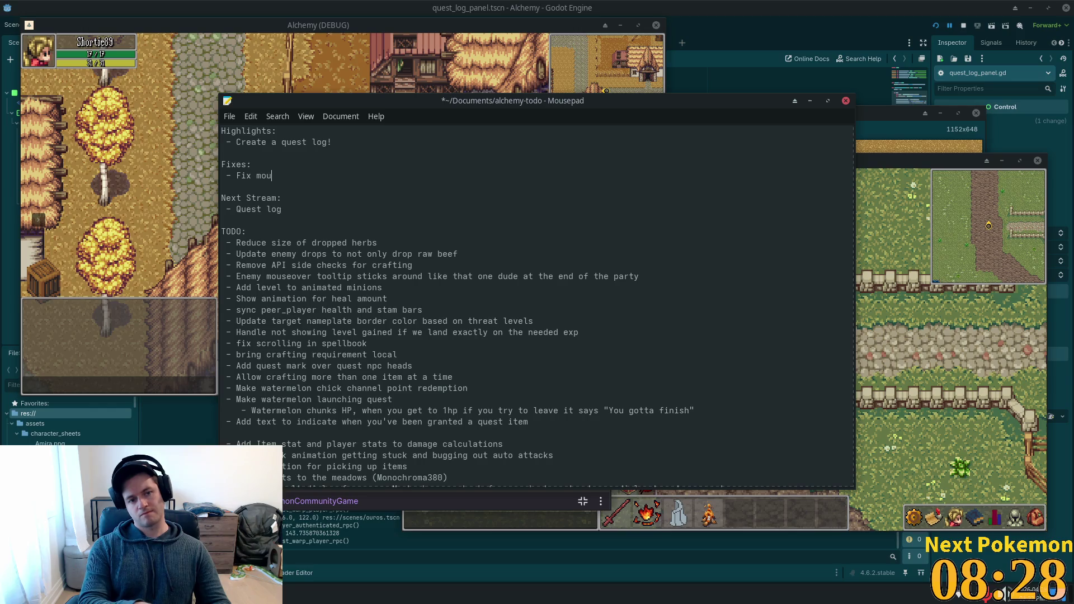
text(over issue )
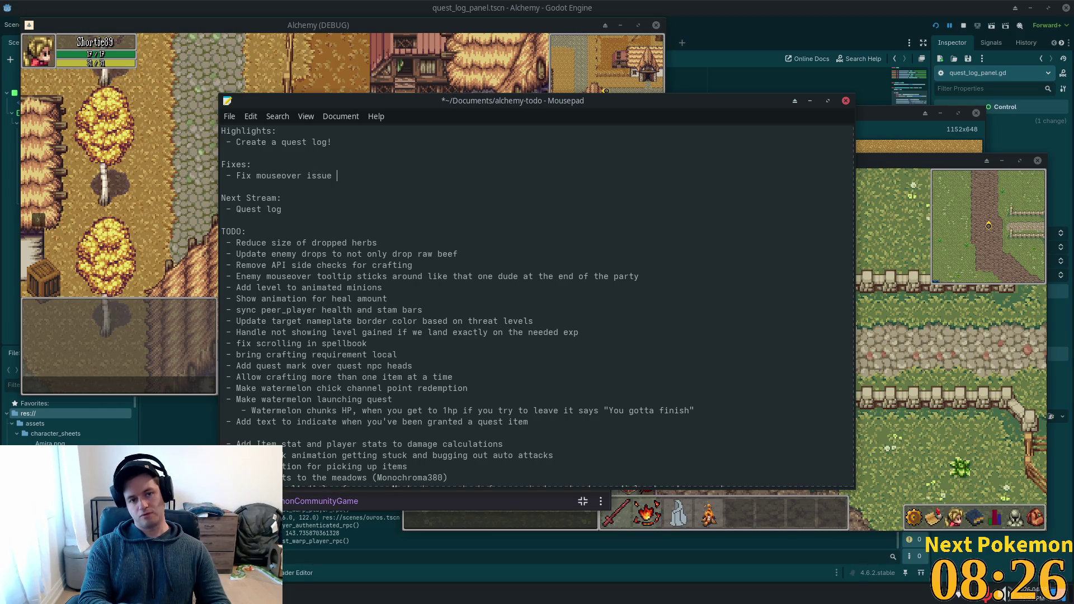
text(with )
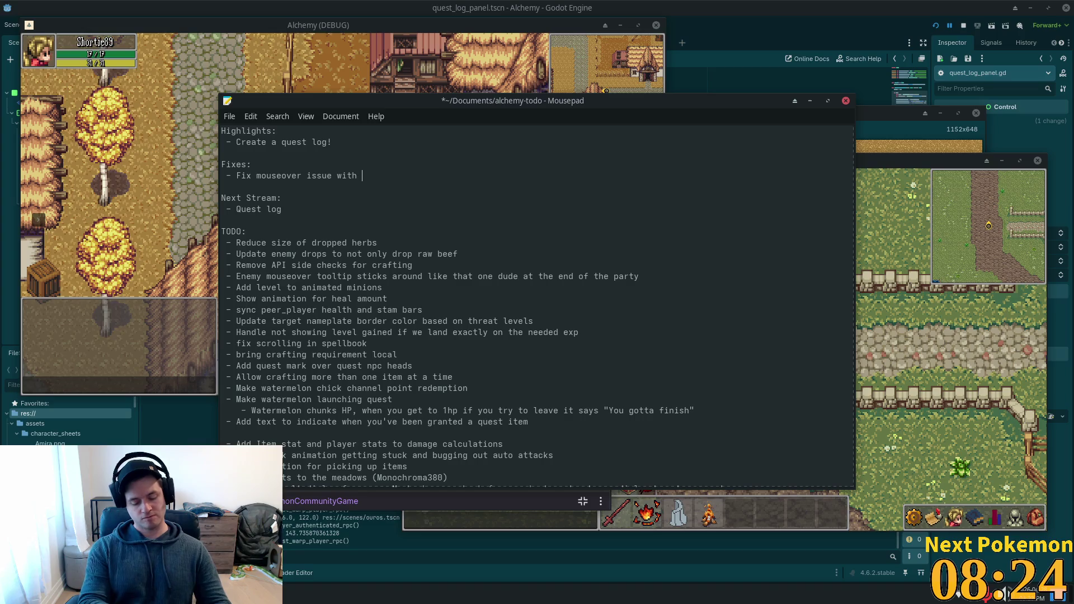
text(UI buttons)
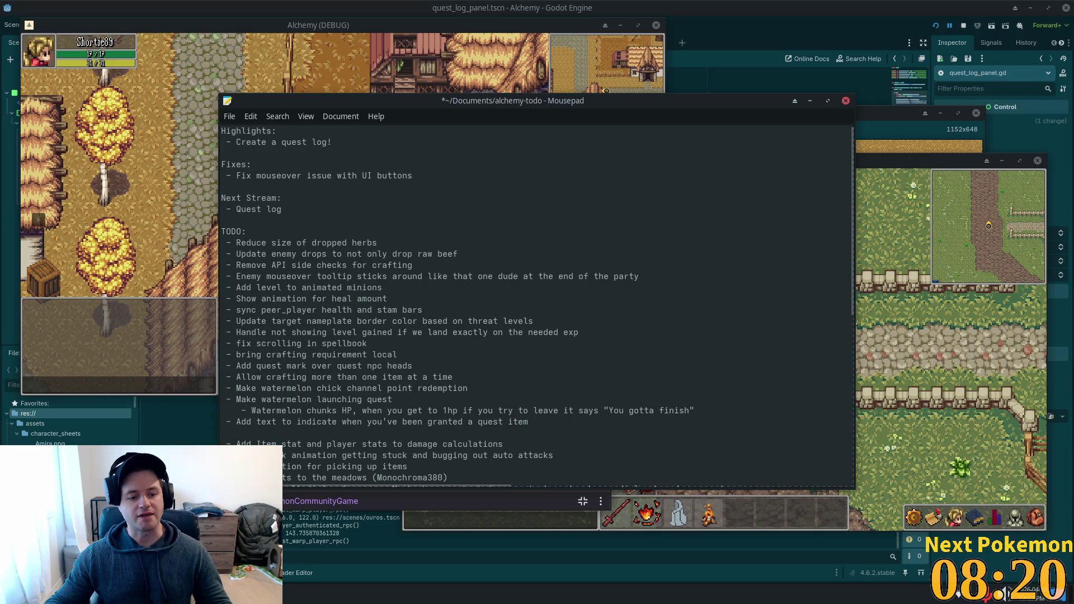
key(alt+Tab)
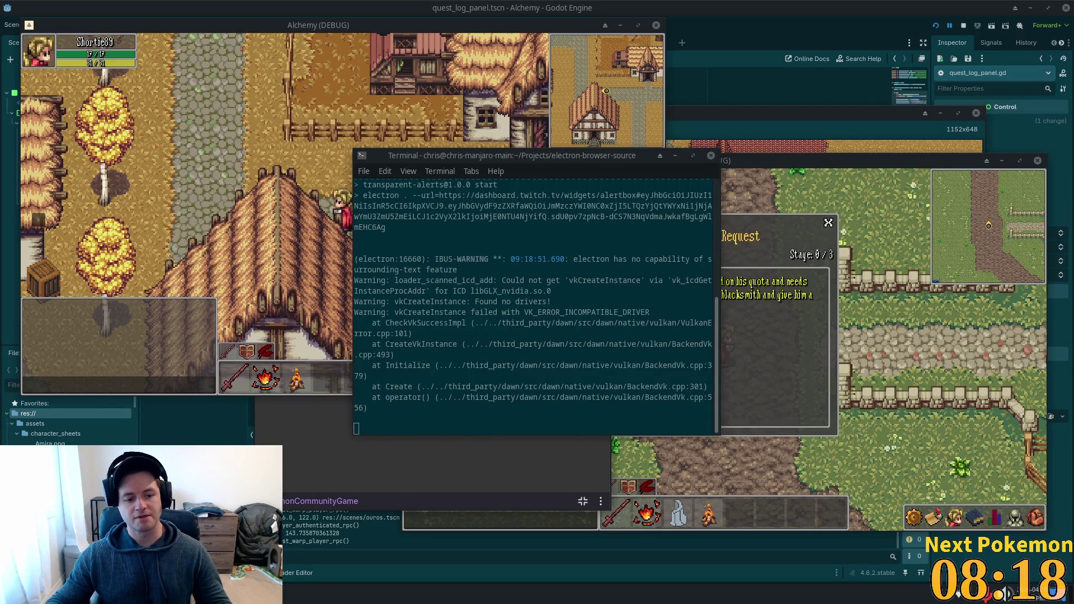
key(alt+Tab)
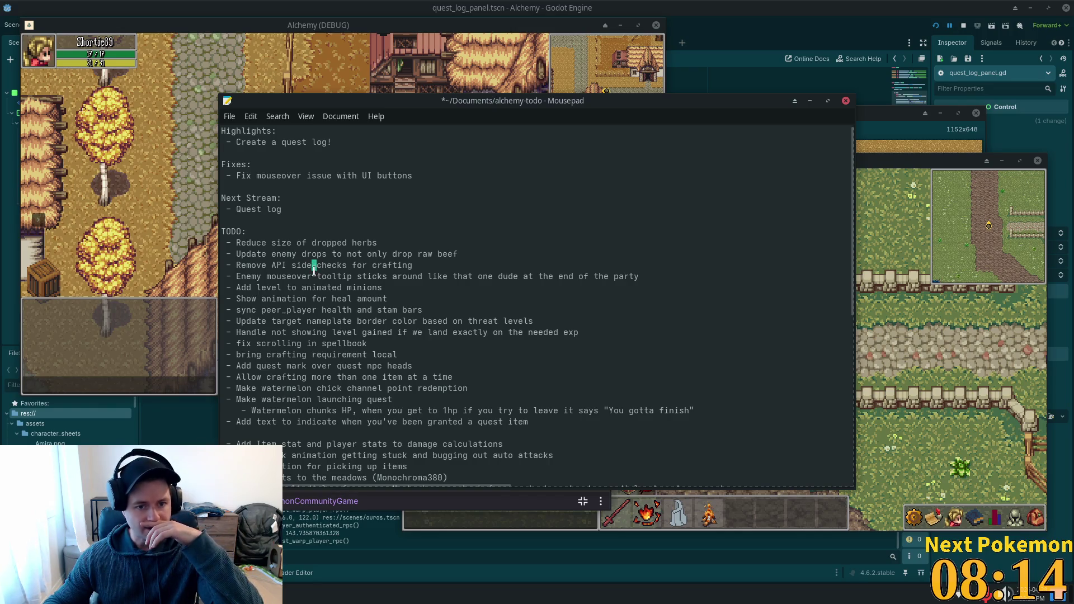
Step: Select the 'Show animation for heal amount' TODO text to copy it
drag(267, 280, 660, 278)
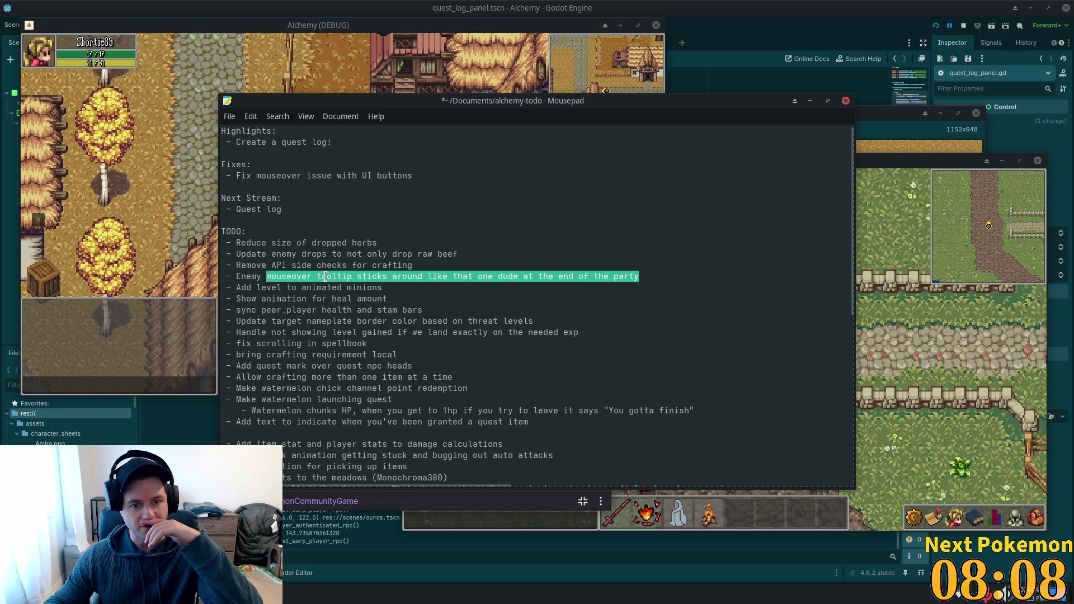
click(270, 288)
drag(422, 288, 183, 286)
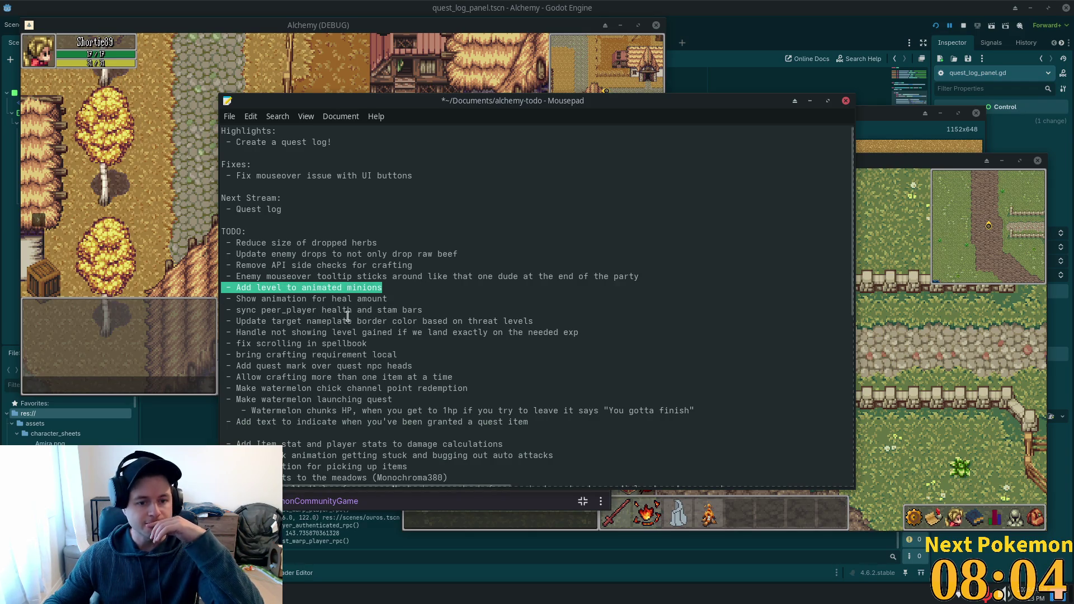
drag(411, 298, 256, 288)
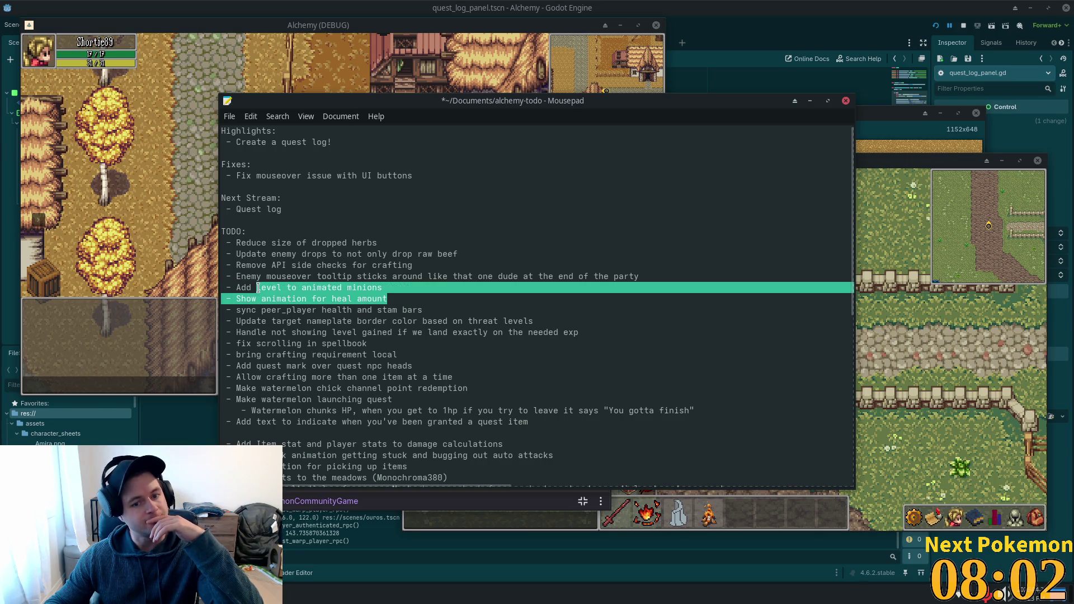
drag(386, 298, 238, 299)
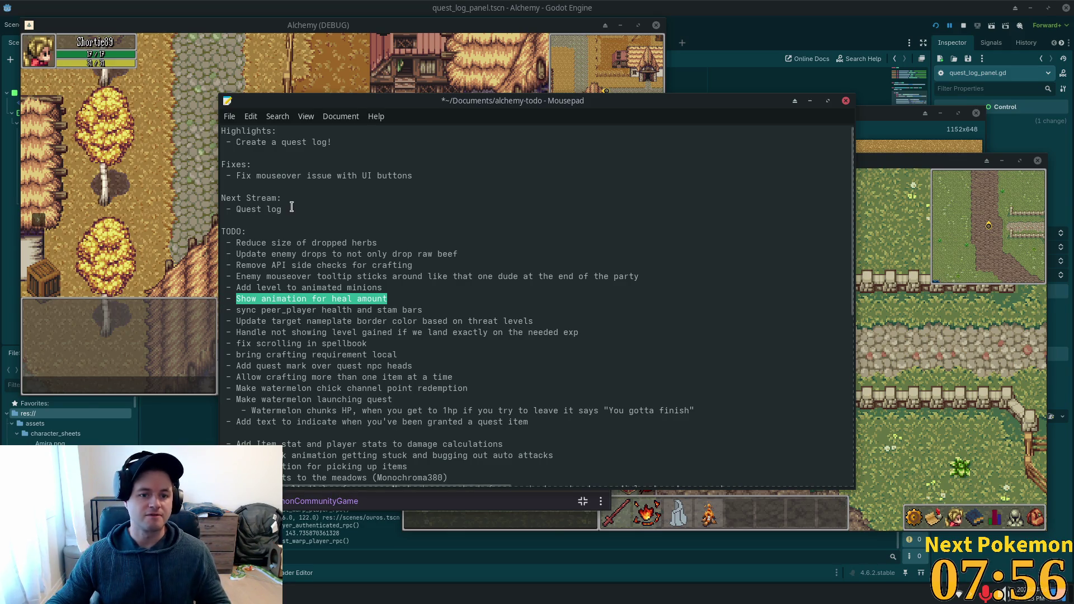
Step: Paste it over 'Quest log' under Next Stream and select 'animation' to reword as floating combat text
drag(282, 210, 236, 210)
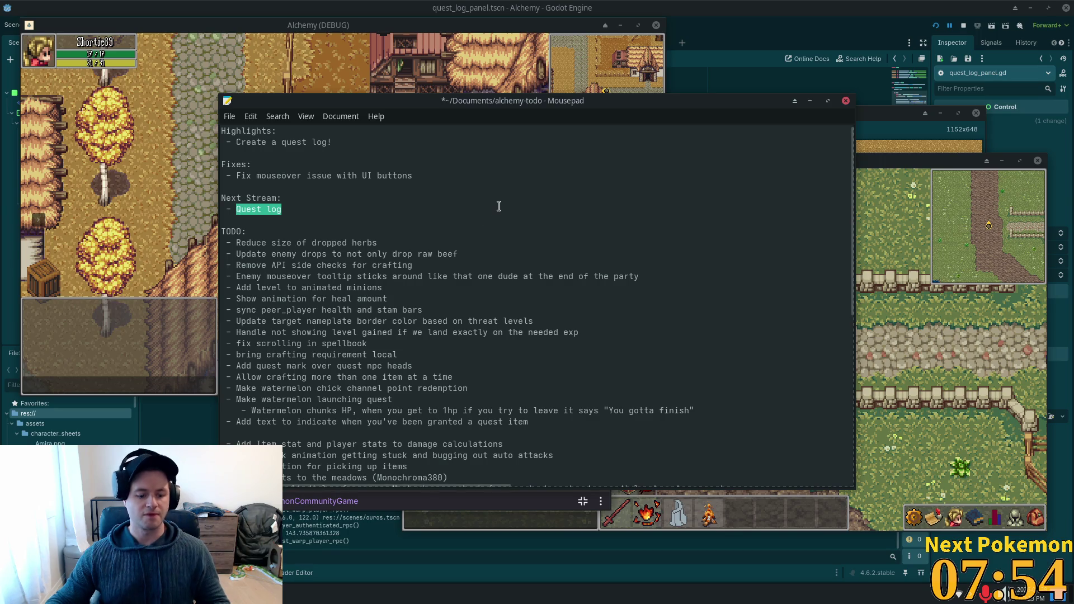
text(Show animation for heal amount)
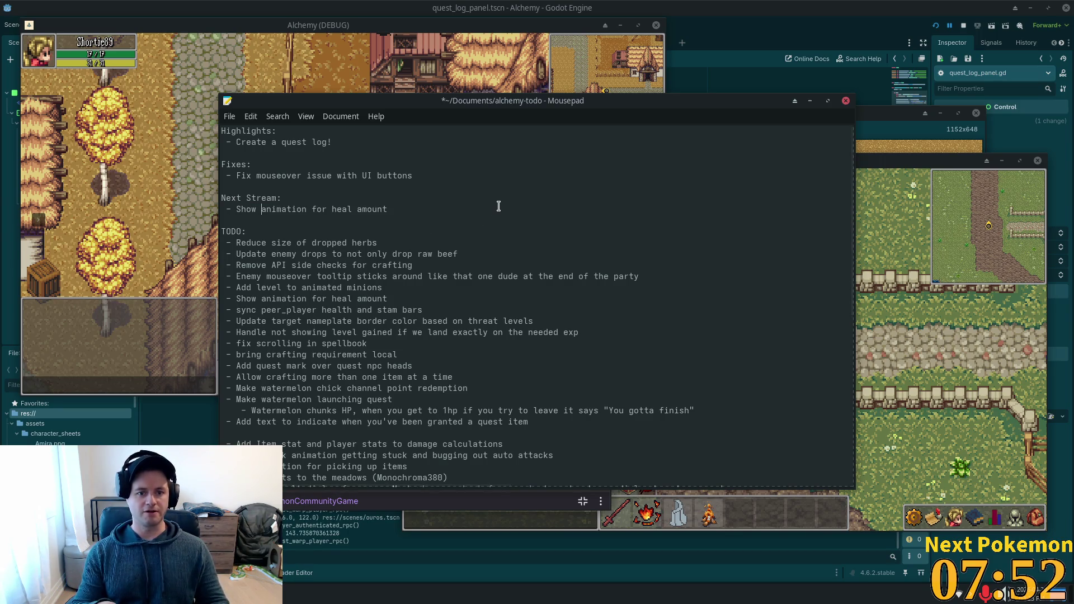
key(ctrl+Left)
key(ctrl+Left)
key(ctrl+shift+Right)
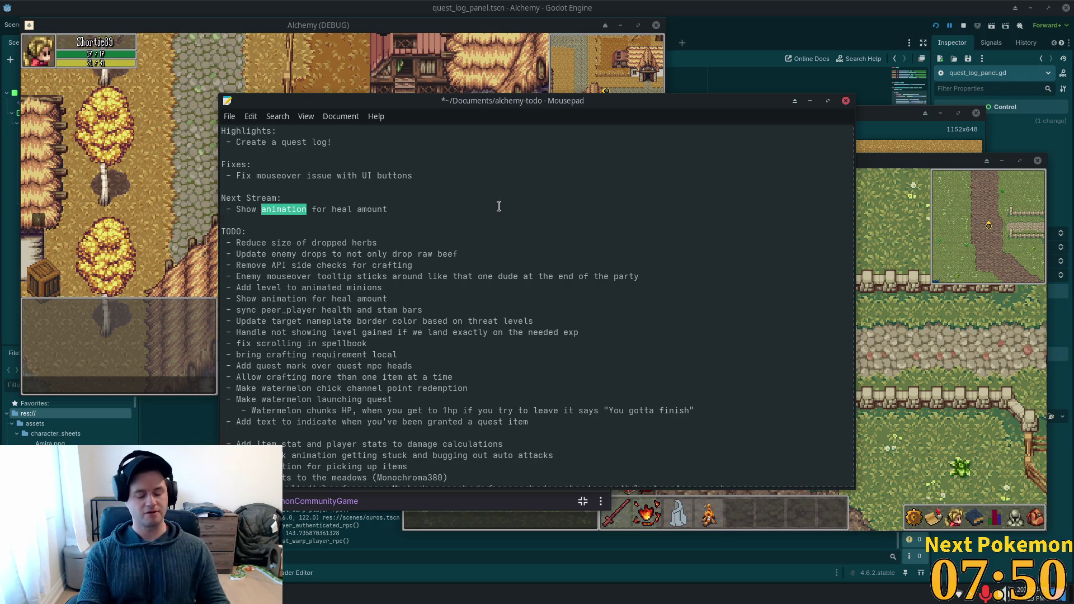
text(floating co)
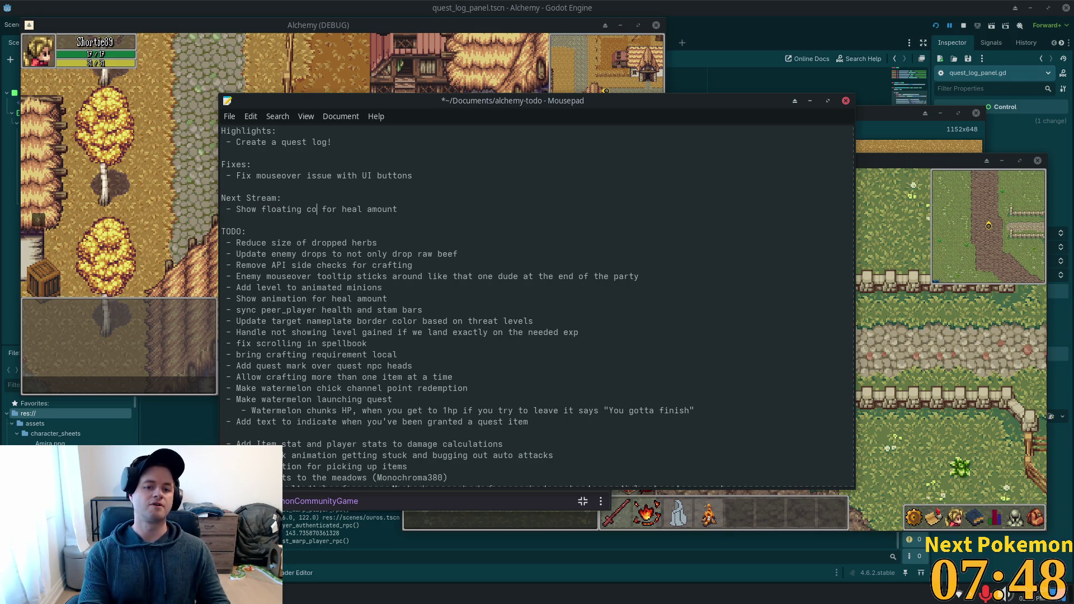
text(mbat text)
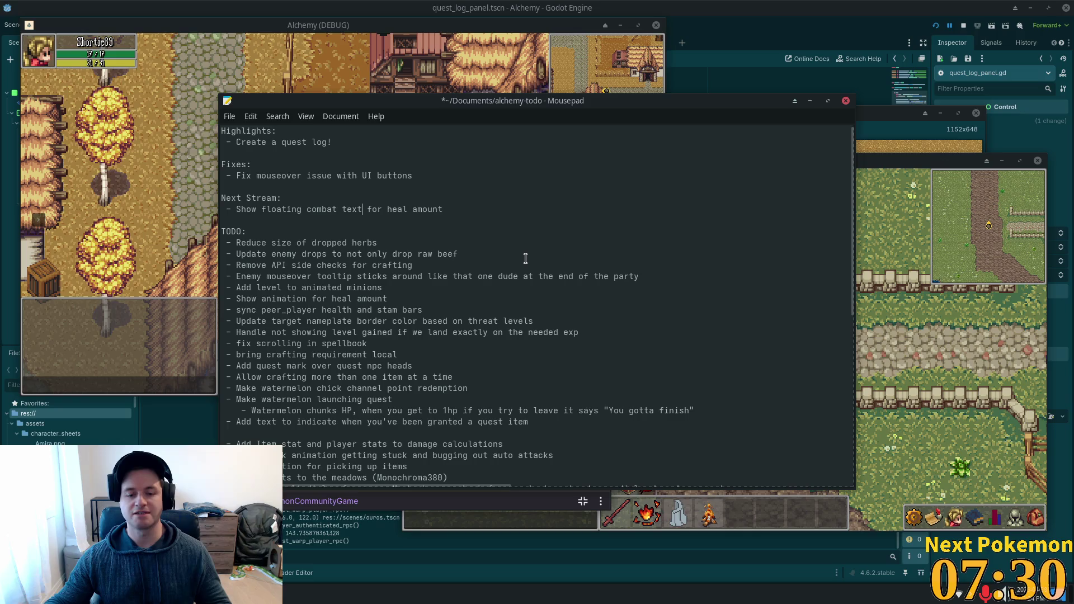
Step: Cut 'Show animation for heal amount' and paste it as the first TODO item with matching indent
click(325, 233)
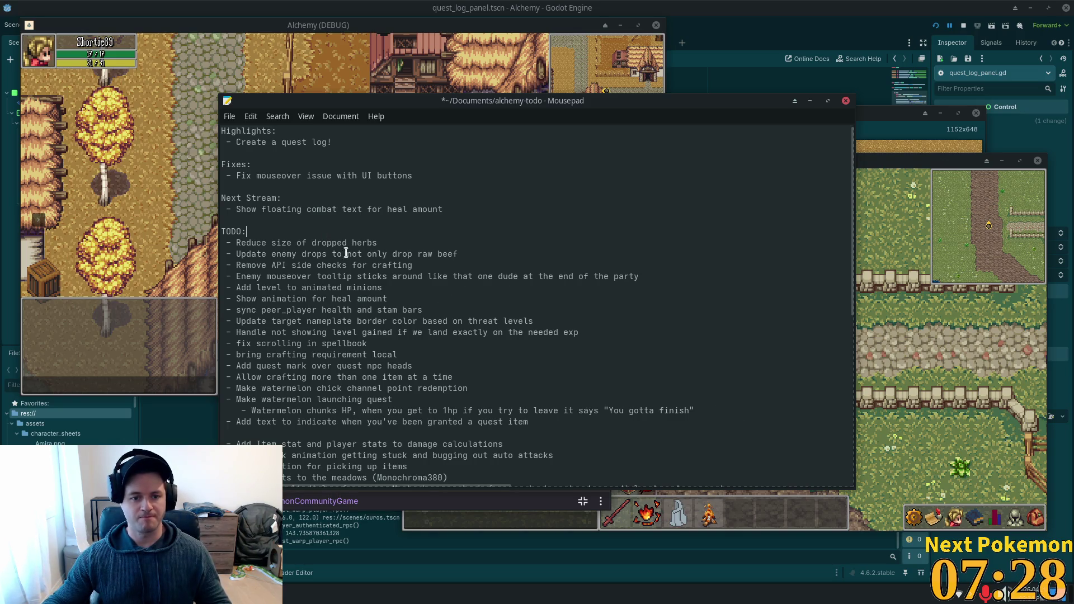
click(333, 298)
click(375, 343)
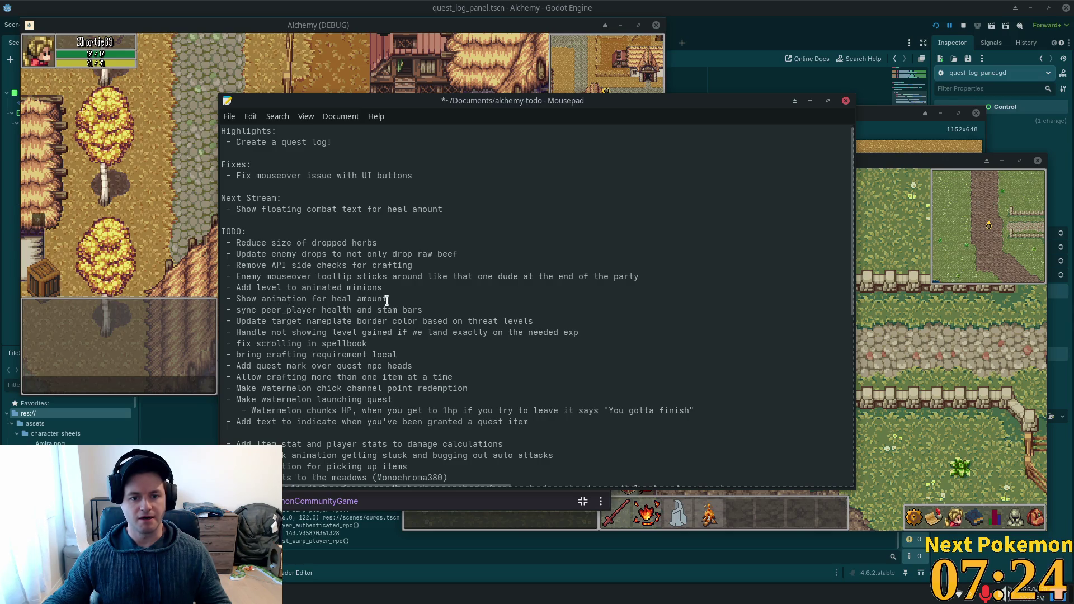
drag(392, 298, 225, 298)
key(ctrl+c)
key(BackSpace)
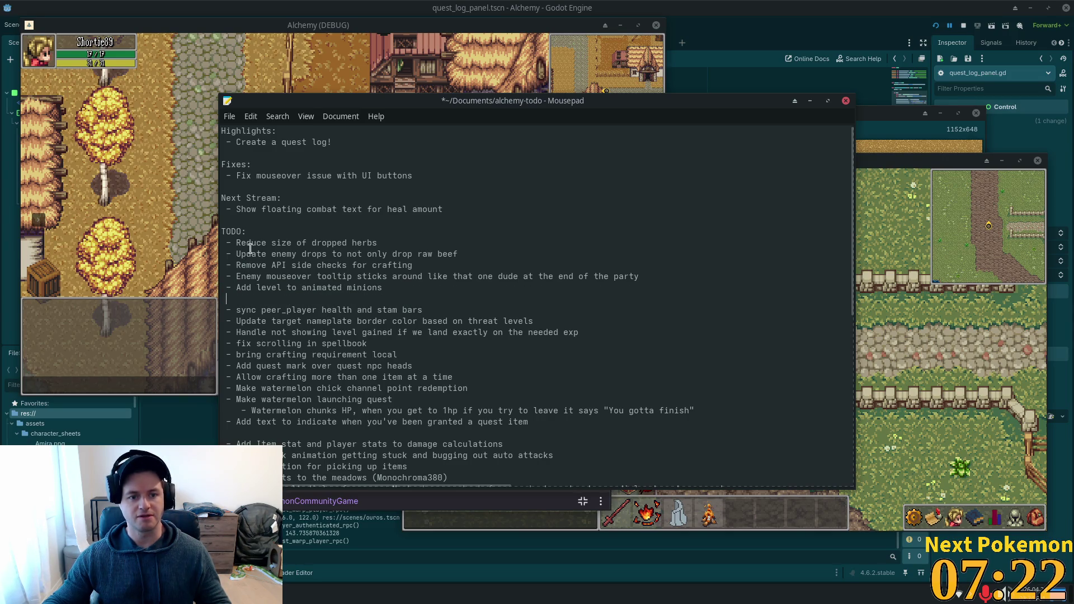
key(BackSpace)
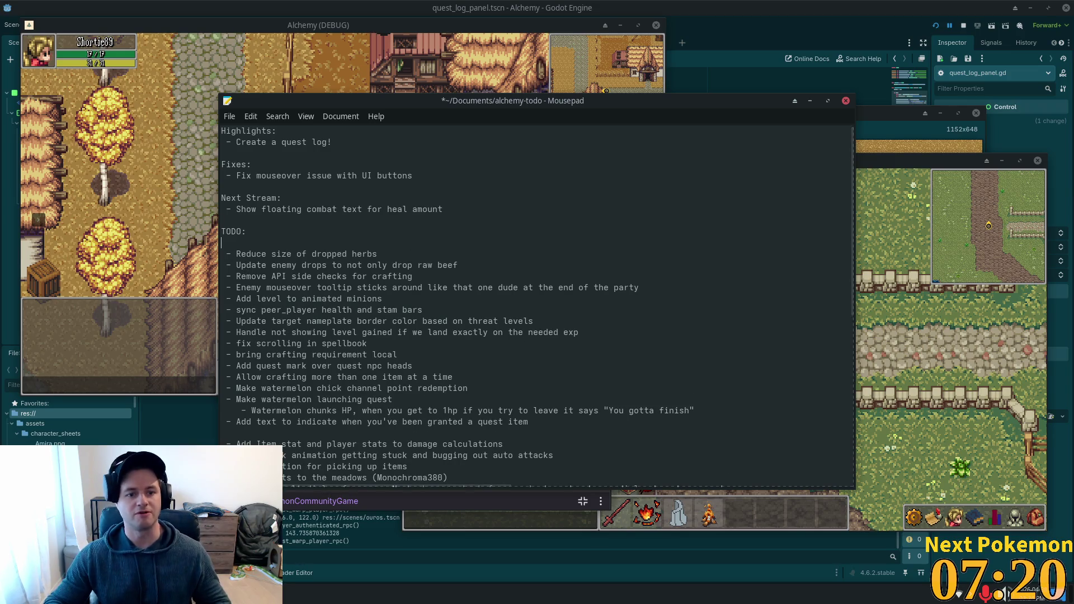
key(Return)
key(ctrl+v)
click(221, 242)
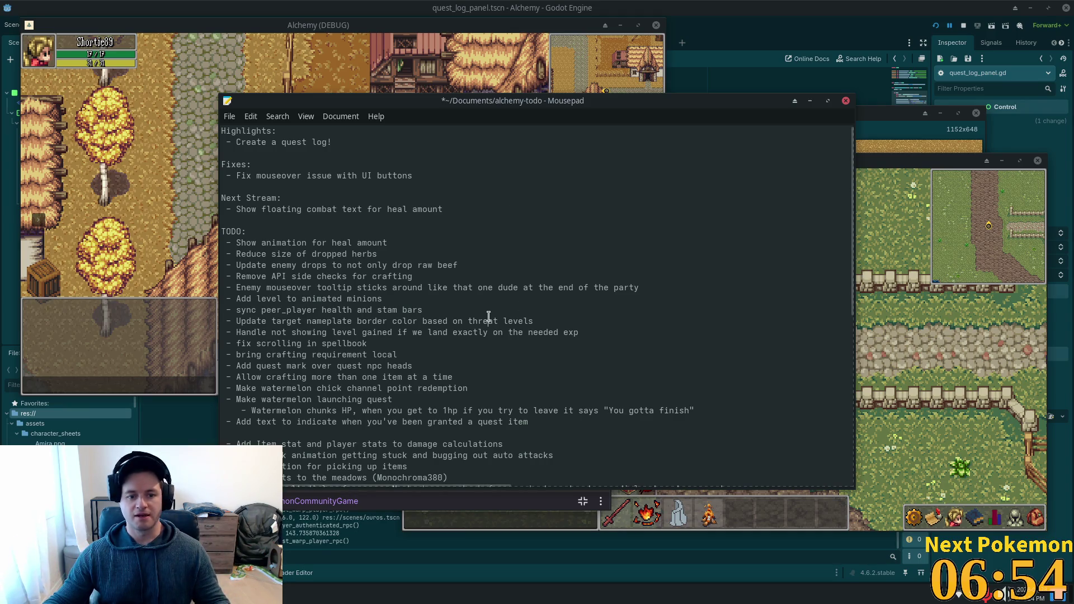
Step: Cut 'sync peer_player health and stam bars' and paste it as the second TODO item after heal amount
click(352, 342)
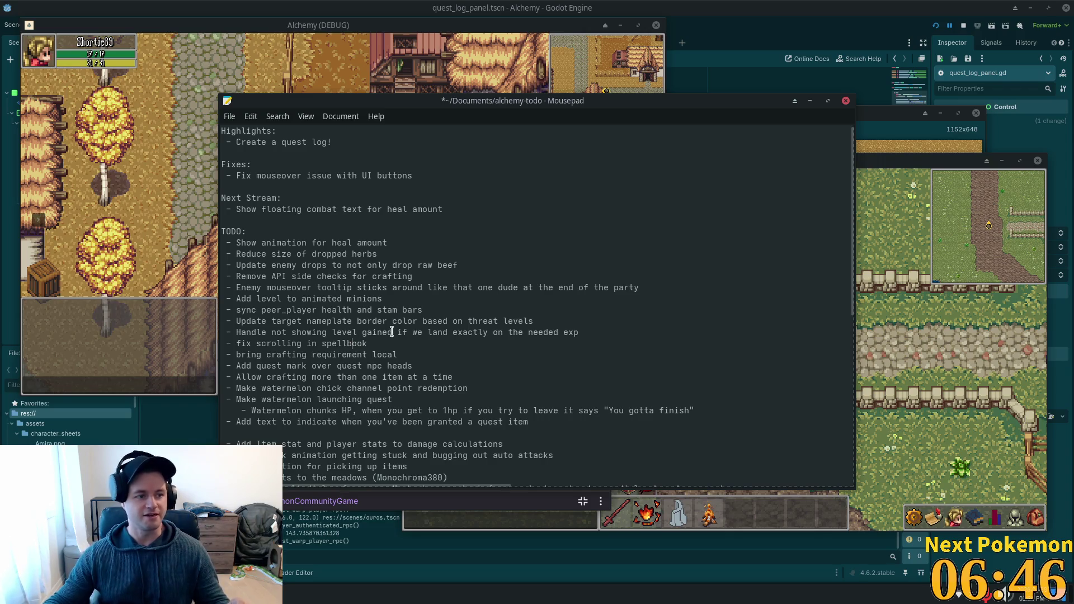
click(389, 332)
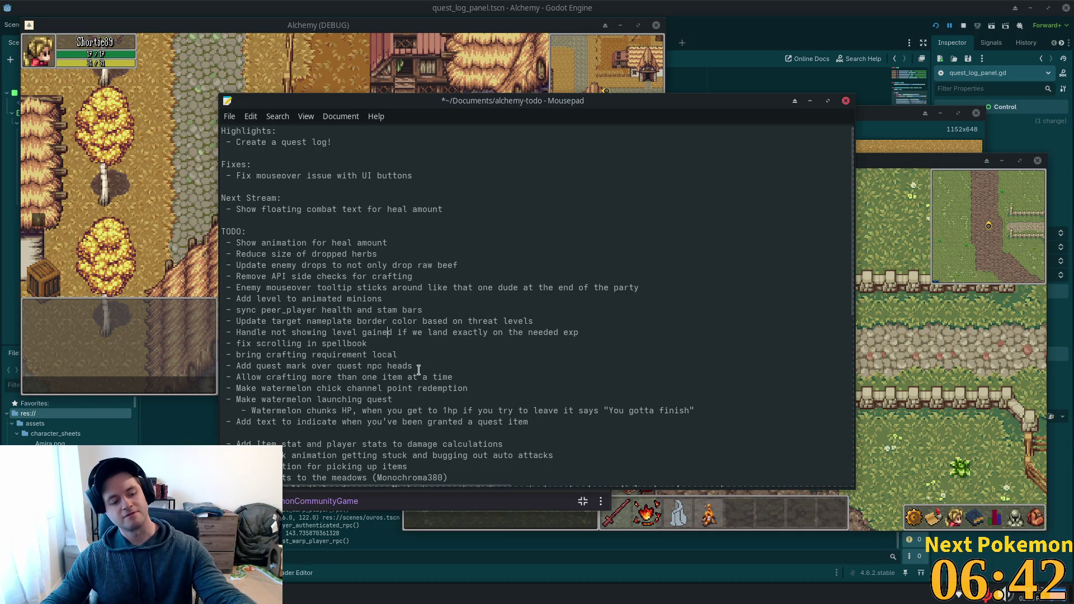
triple_click(324, 310)
key(ctrl+c)
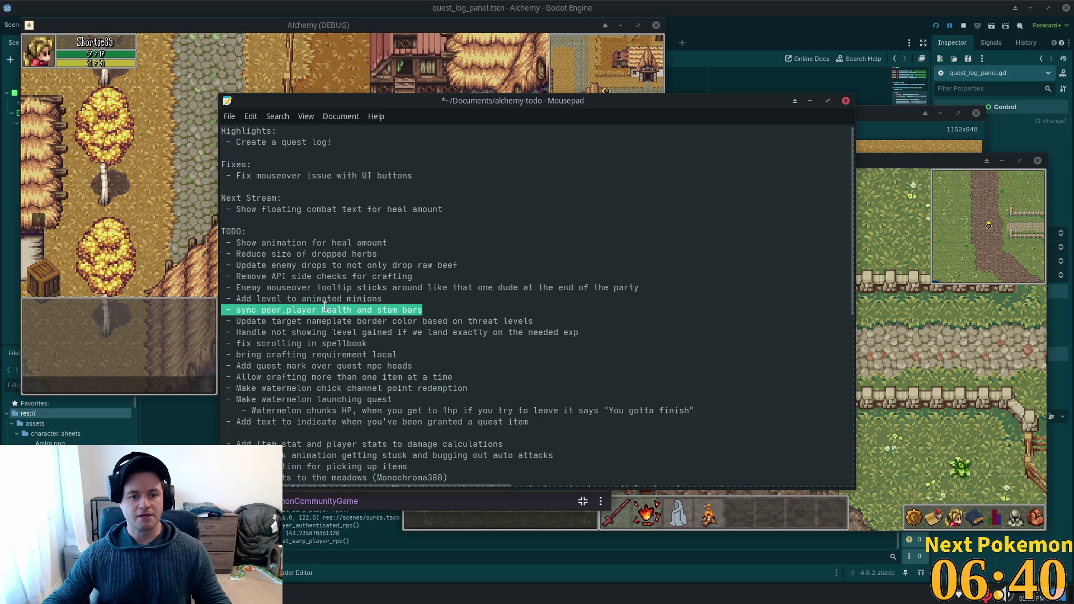
click(313, 291)
mouse_move(267, 253)
mouse_down()
mouse_move(324, 266)
mouse_move(304, 254)
mouse_up()
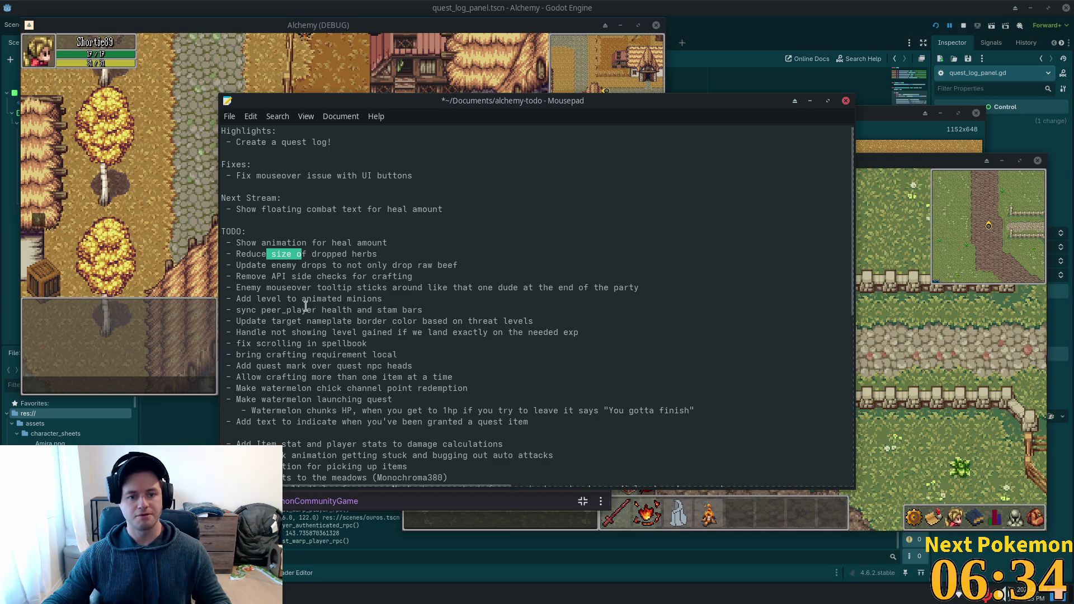
drag(235, 309, 431, 310)
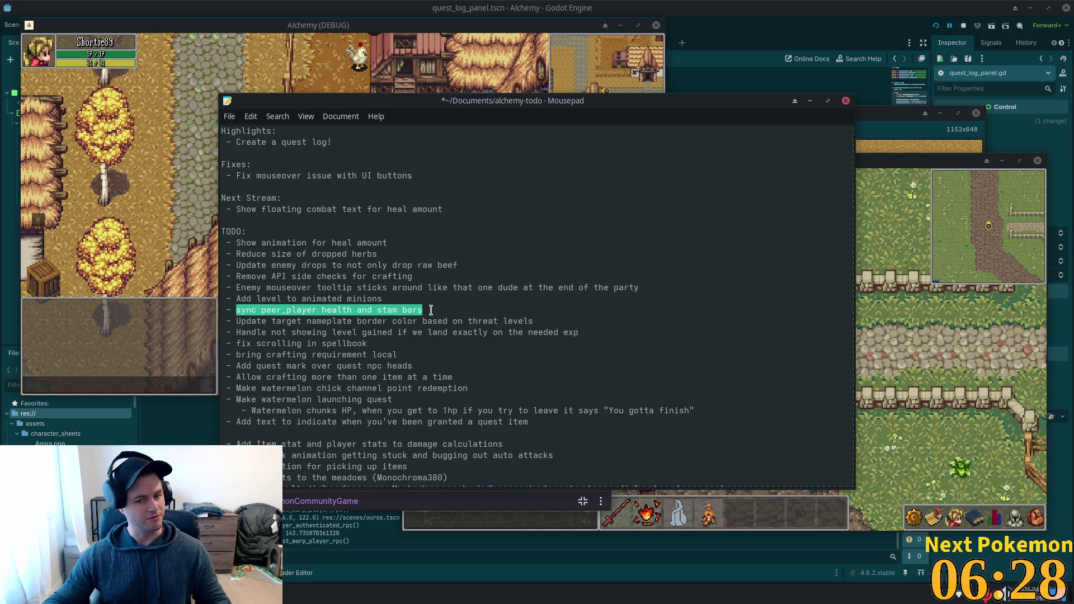
drag(427, 309, 256, 310)
key(BackSpace)
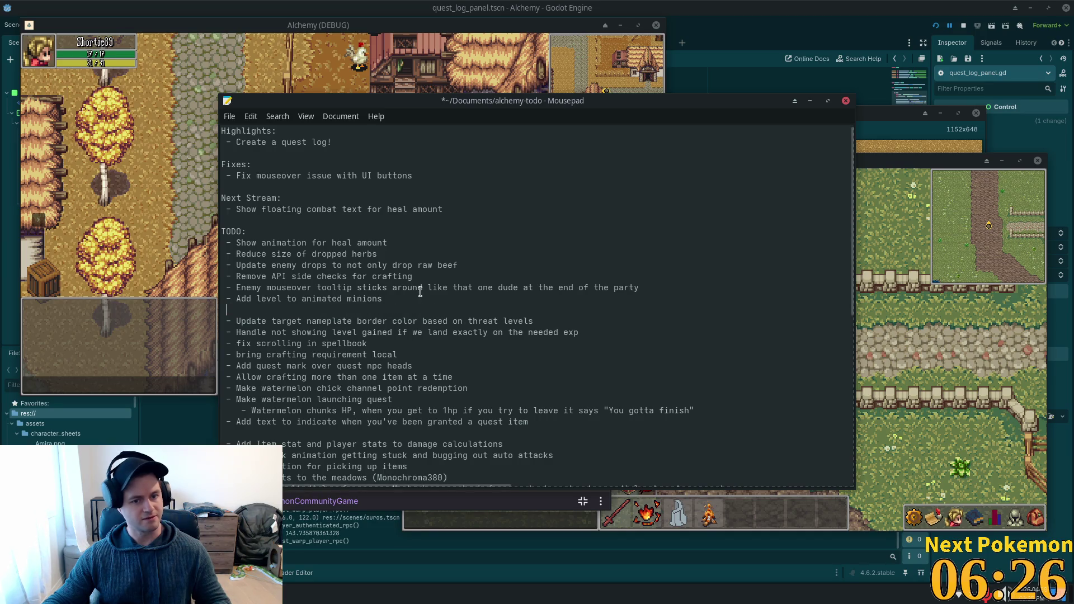
key(BackSpace)
click(409, 246)
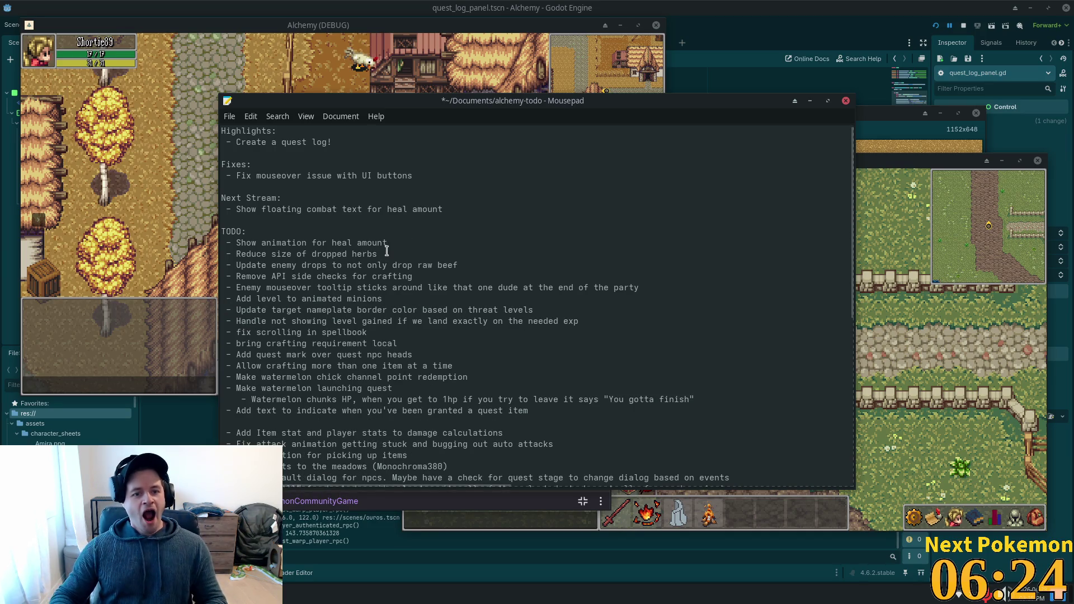
key(Return)
key(ctrl+v)
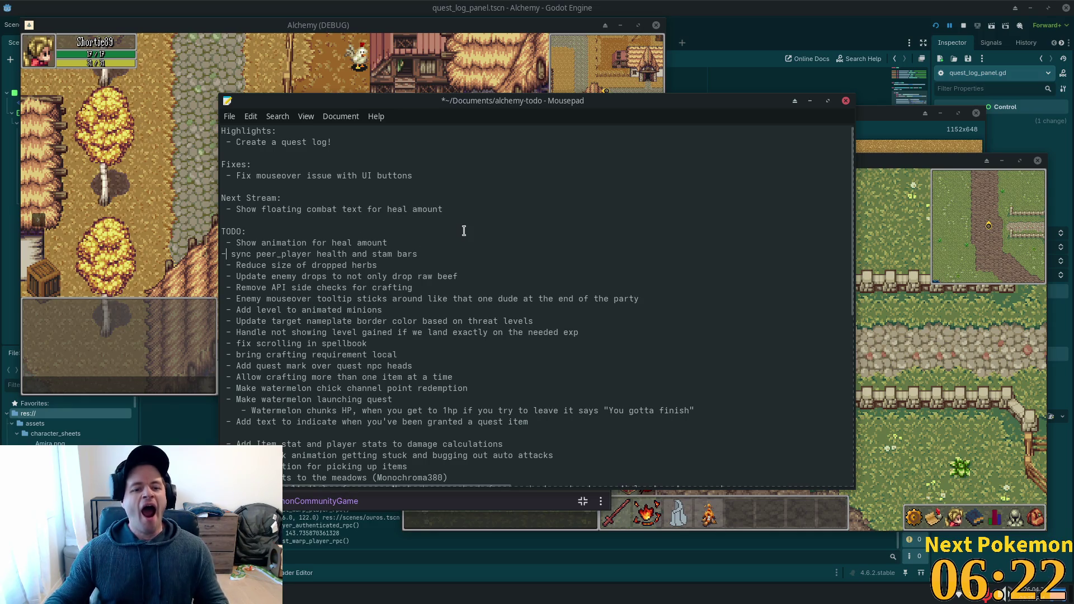
text(-)
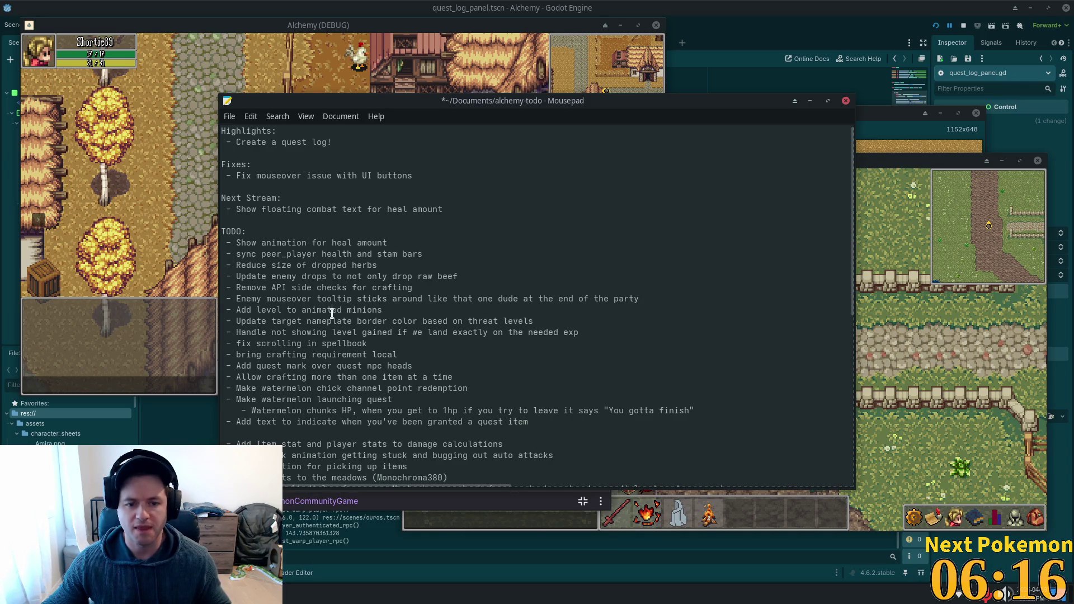
scroll(403, 314, down, 1)
Step: Cut the 'Add level to animated minions' line out of the TODO list
click(383, 269)
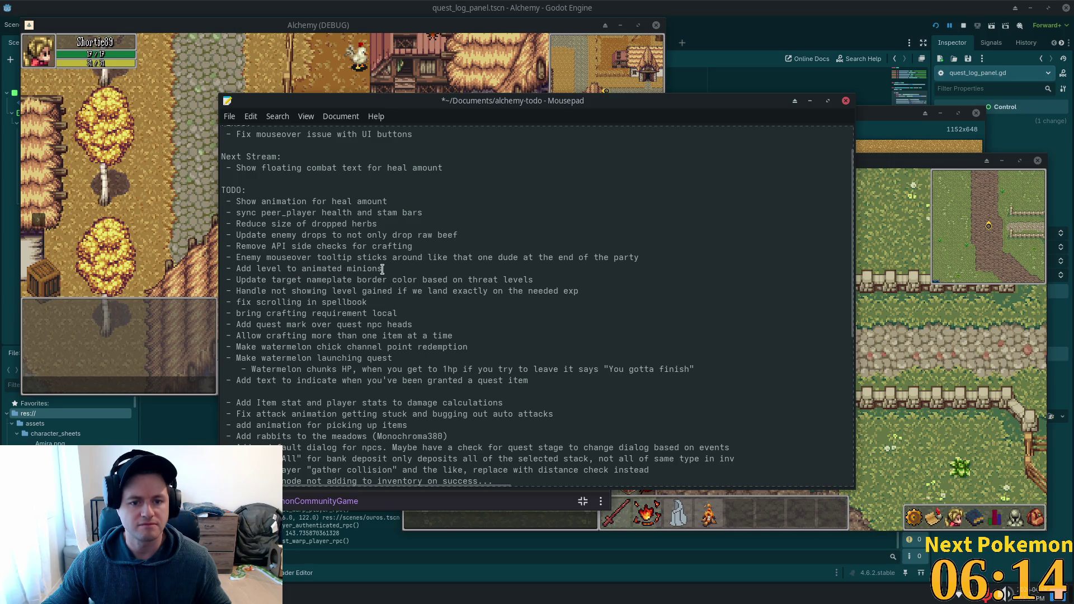
drag(383, 269, 222, 269)
key(ctrl+c)
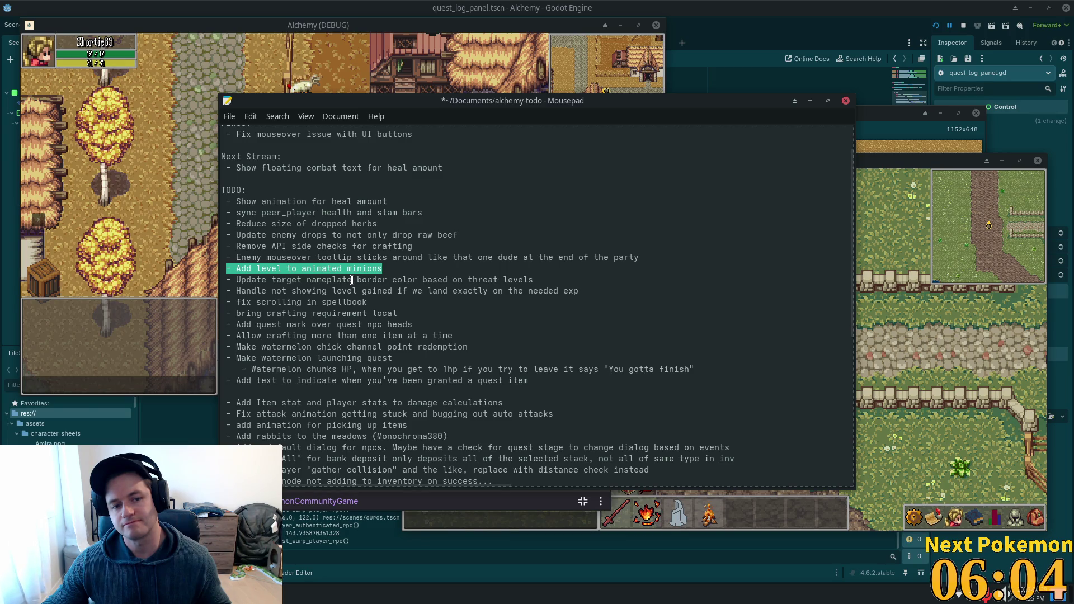
key(BackSpace)
key(BackSpace)
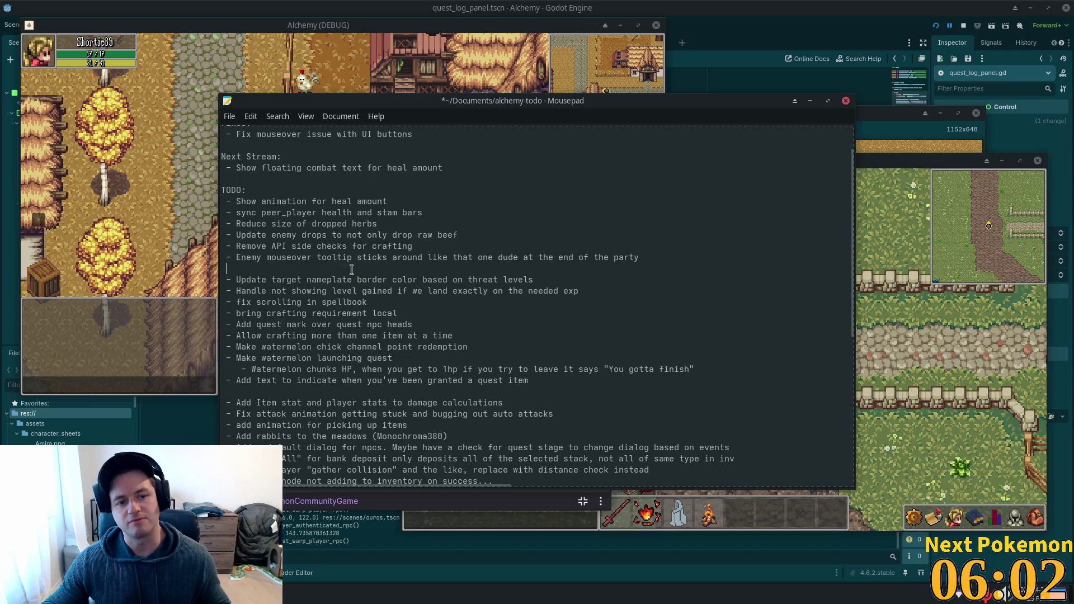
Step: Paste 'Add level to animated minions' on a new line right after the sync peer_player item
click(422, 212)
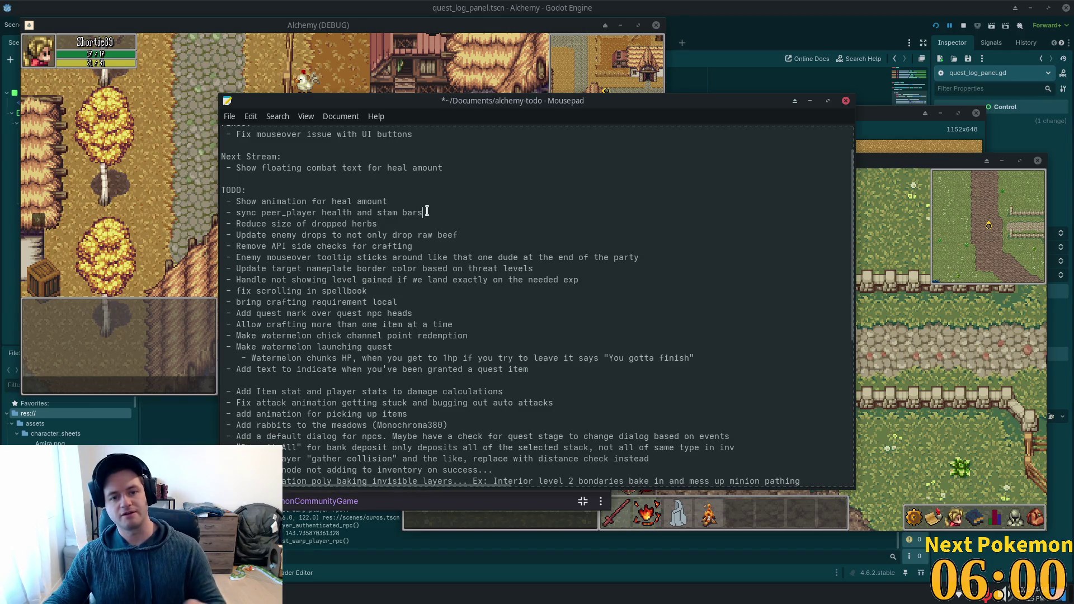
key(Return)
key(ctrl+v)
key(Home)
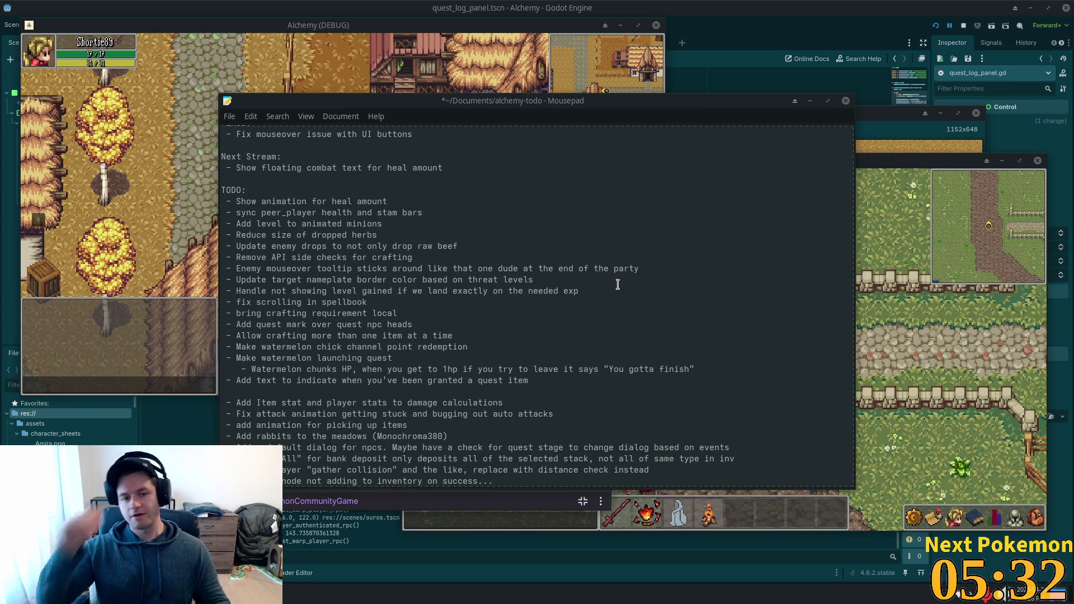
Step: Move 'fix scrolling in spellbook' from TODO into the Fixes section and tidy its leading spacing
drag(367, 302, 236, 304)
key(ctrl+c)
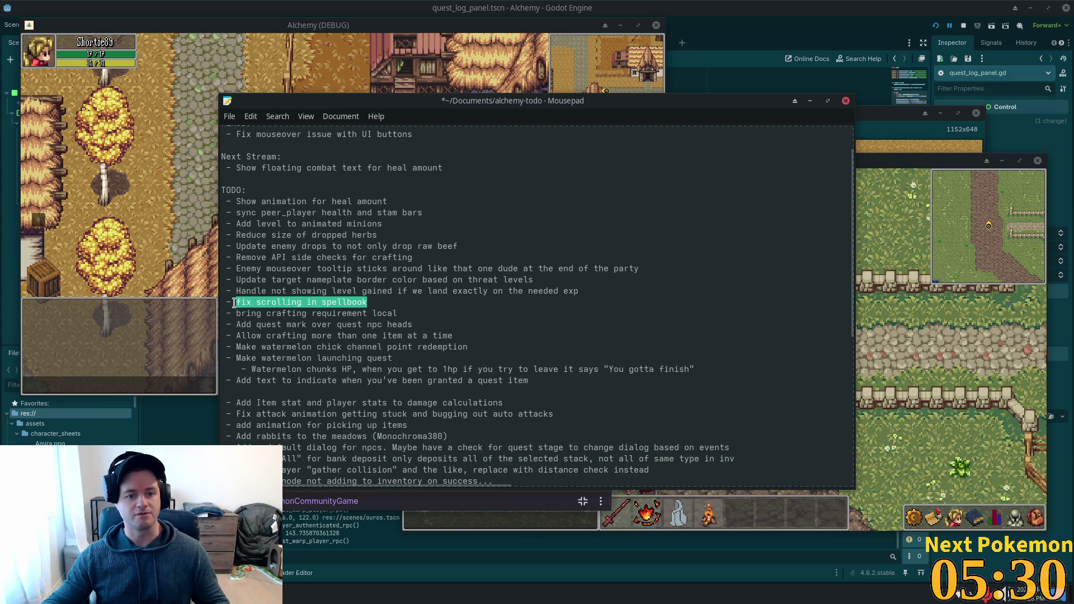
key(BackSpace)
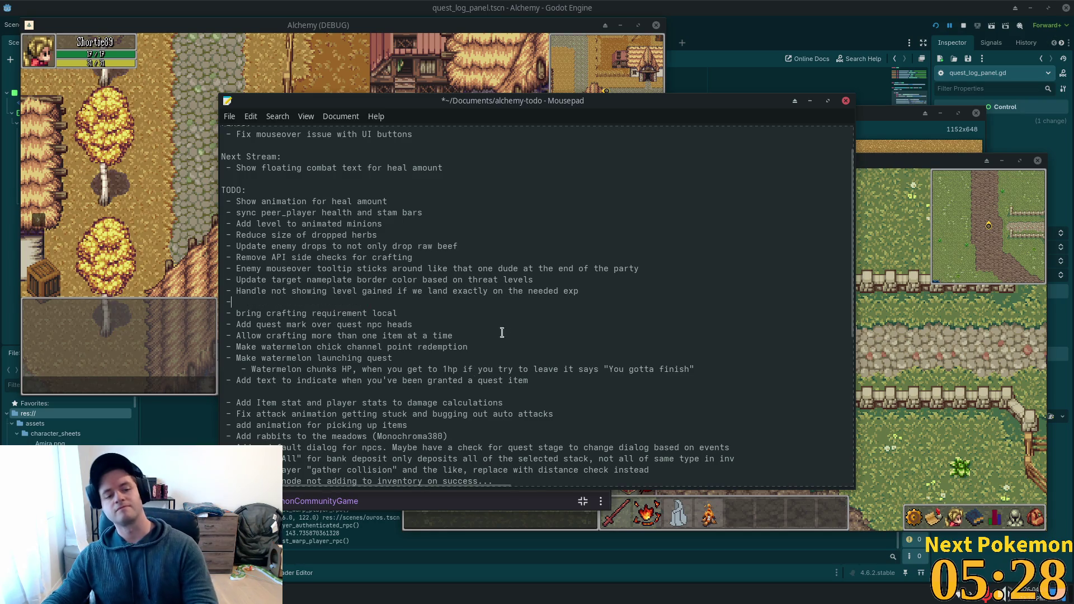
key(BackSpace)
key(BackSpace)
key(BackSpace)
scroll(372, 176, up, 1)
click(426, 175)
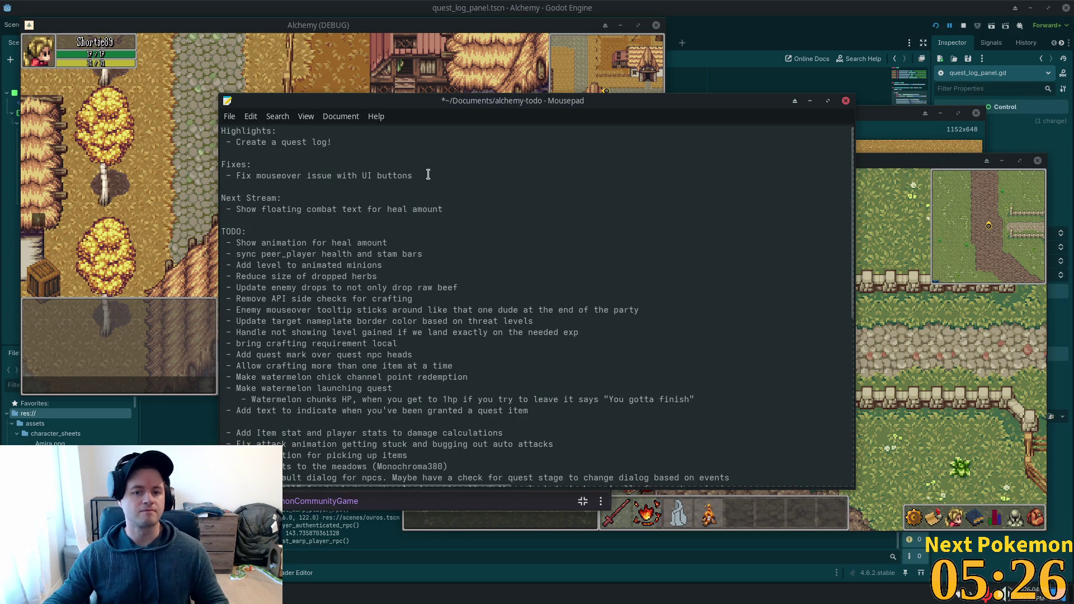
key(Return)
text(-)
key(ctrl+v)
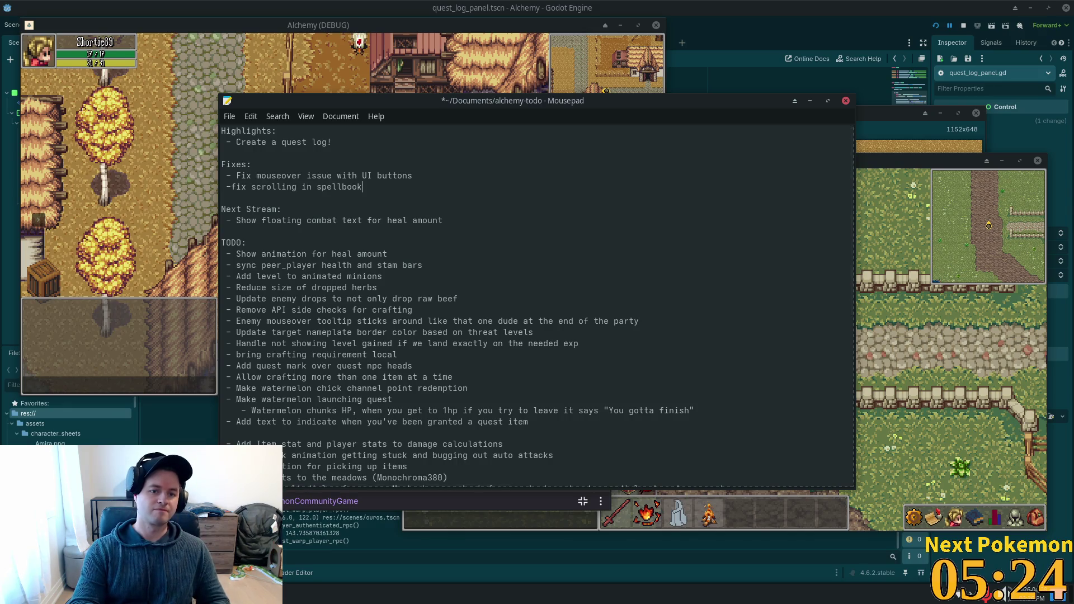
key(Home)
key(BackSpace)
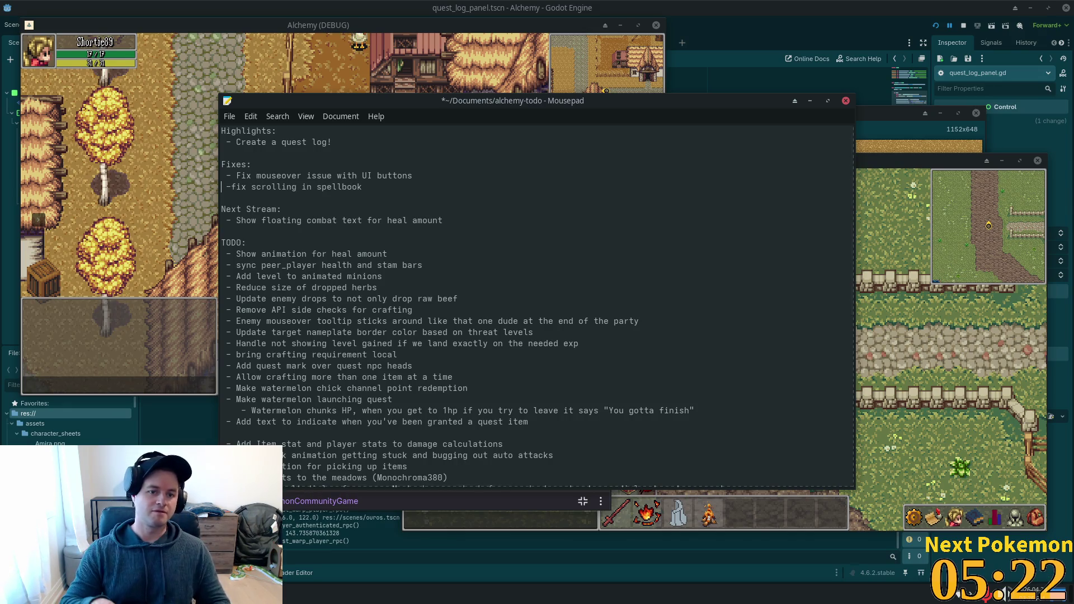
key(Delete)
text(F)
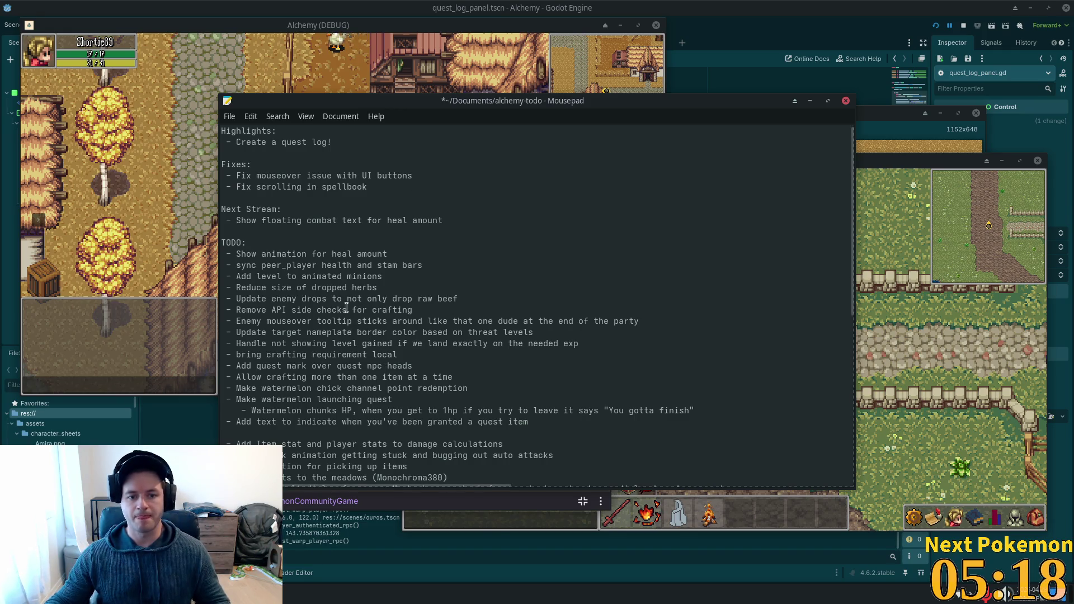
Step: Move the 'Handle not showing level gained' item to just below the minions item
drag(264, 310, 324, 315)
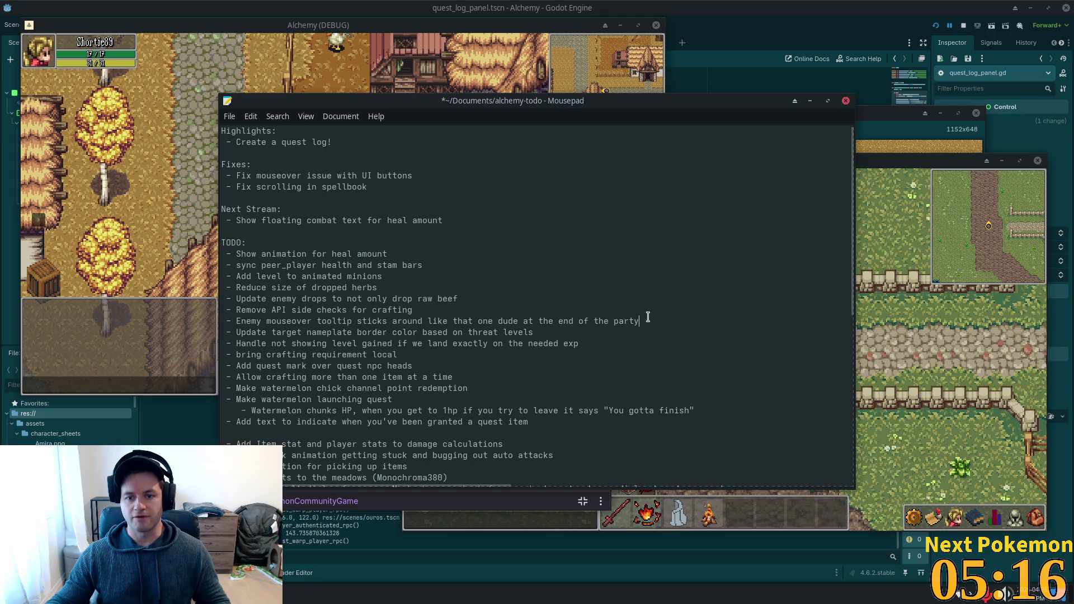
drag(649, 319, 155, 318)
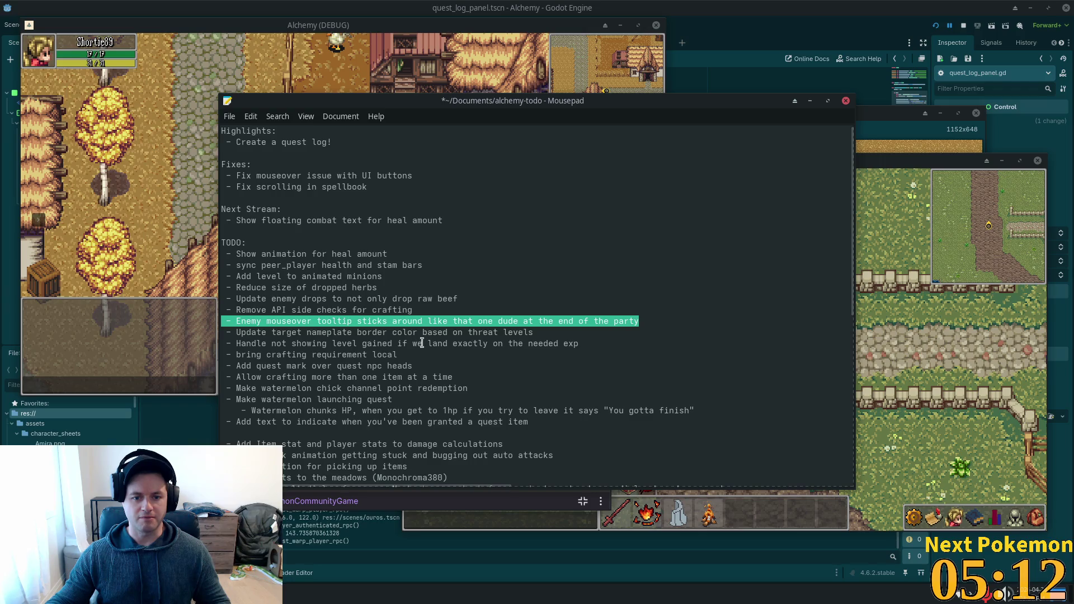
click(459, 328)
triple_click(458, 332)
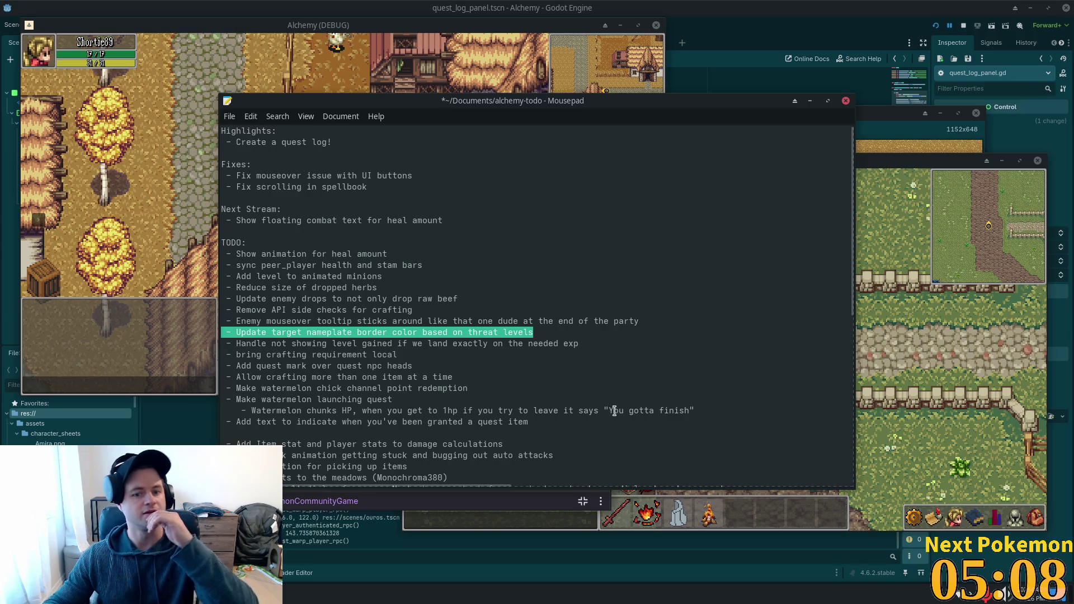
triple_click(515, 343)
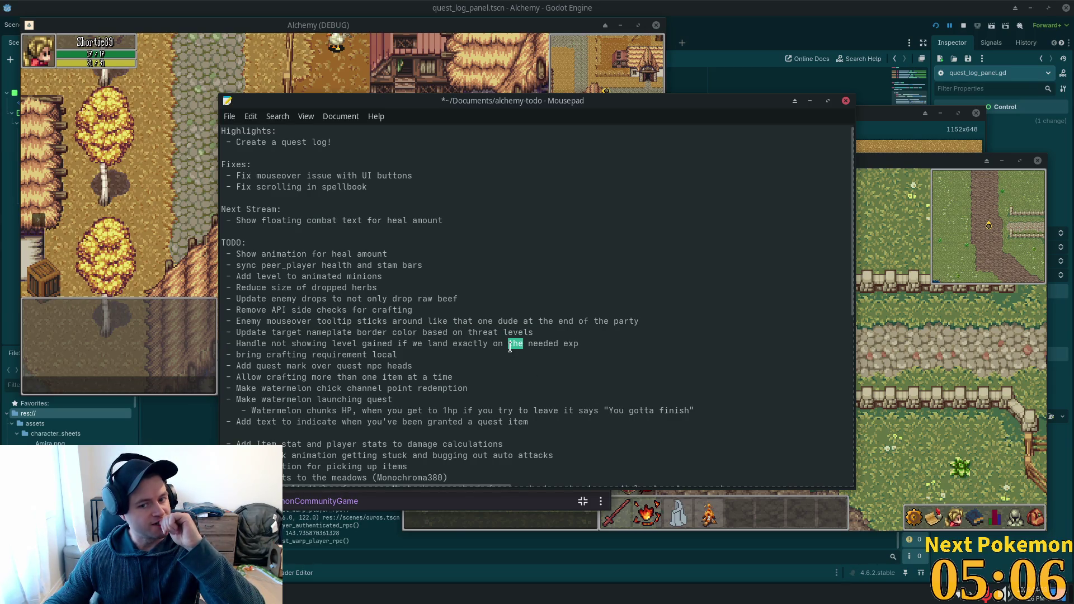
drag(606, 350, 230, 346)
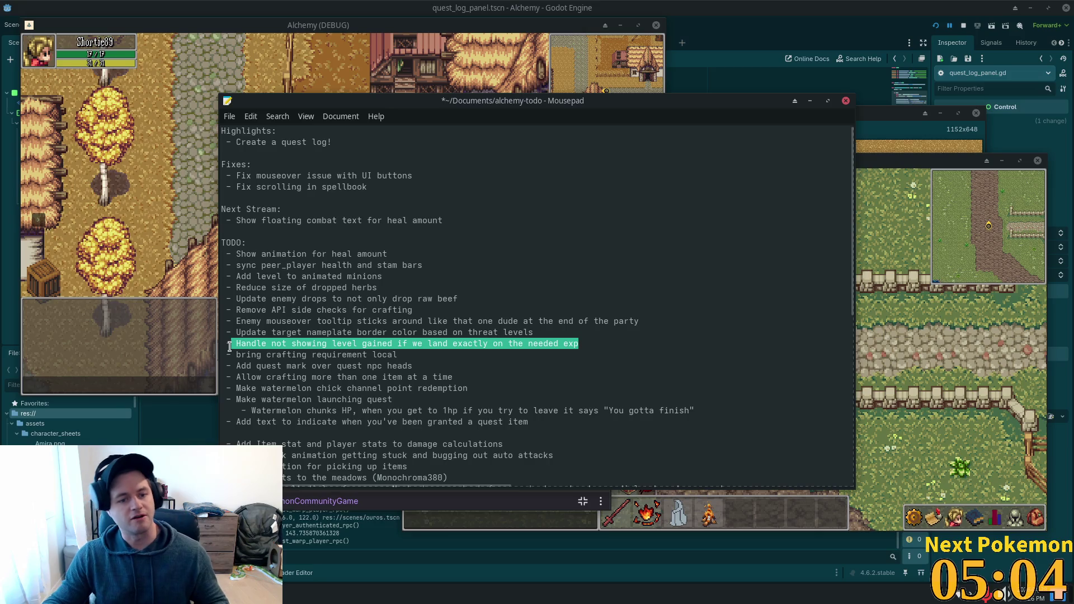
key(BackSpace)
key(BackSpace)
key(BackSpace)
key(BackSpace)
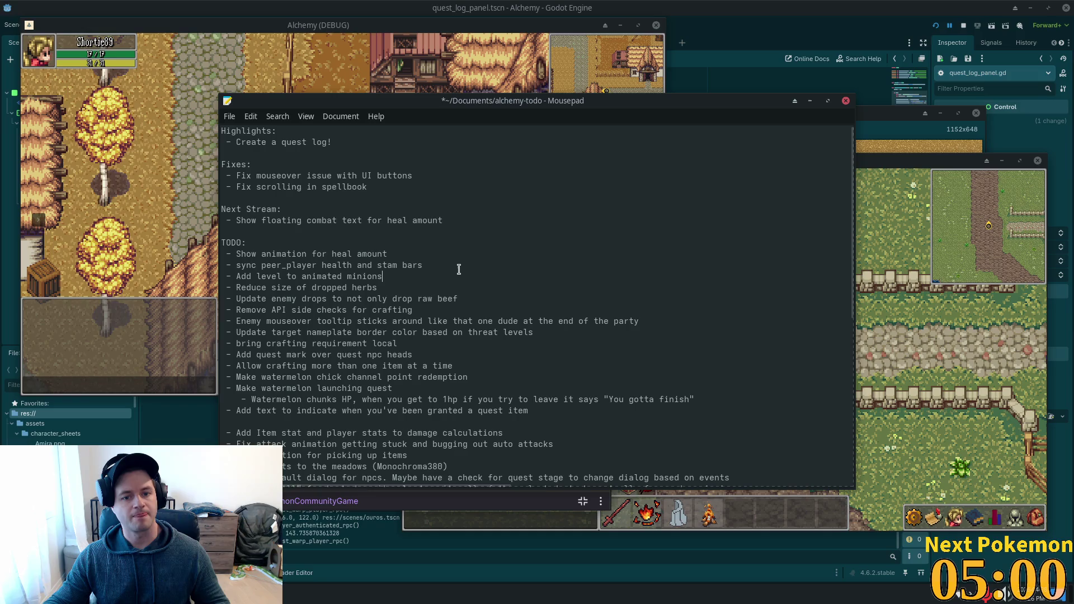
key(Return)
text(- Handle not showing level gained if we land exactly on the needed exp)
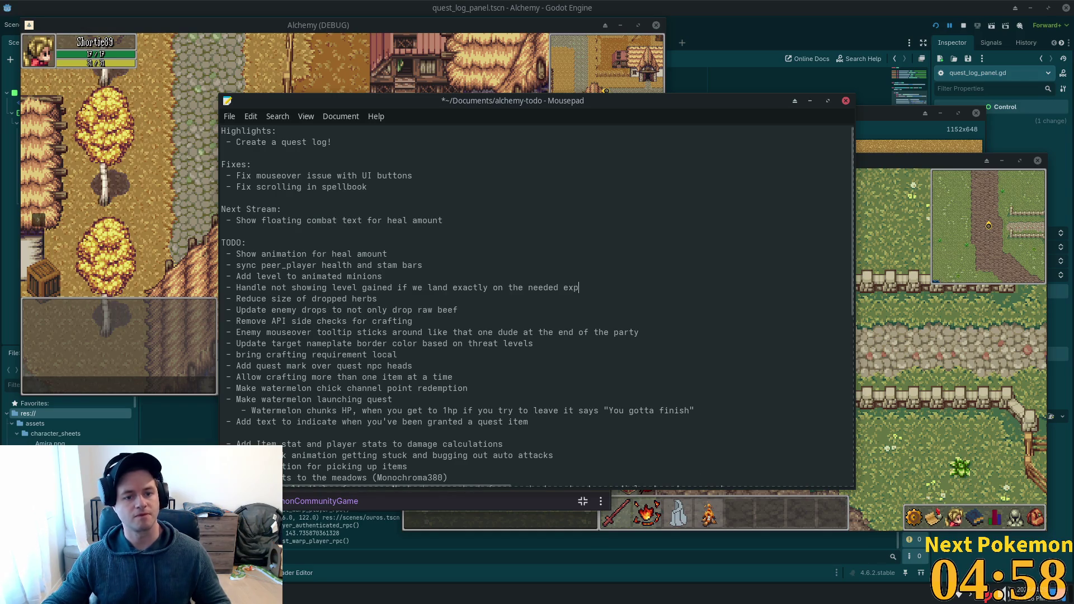
Step: Cut the 'bring crafting requirement local' item from the TODO list
click(307, 355)
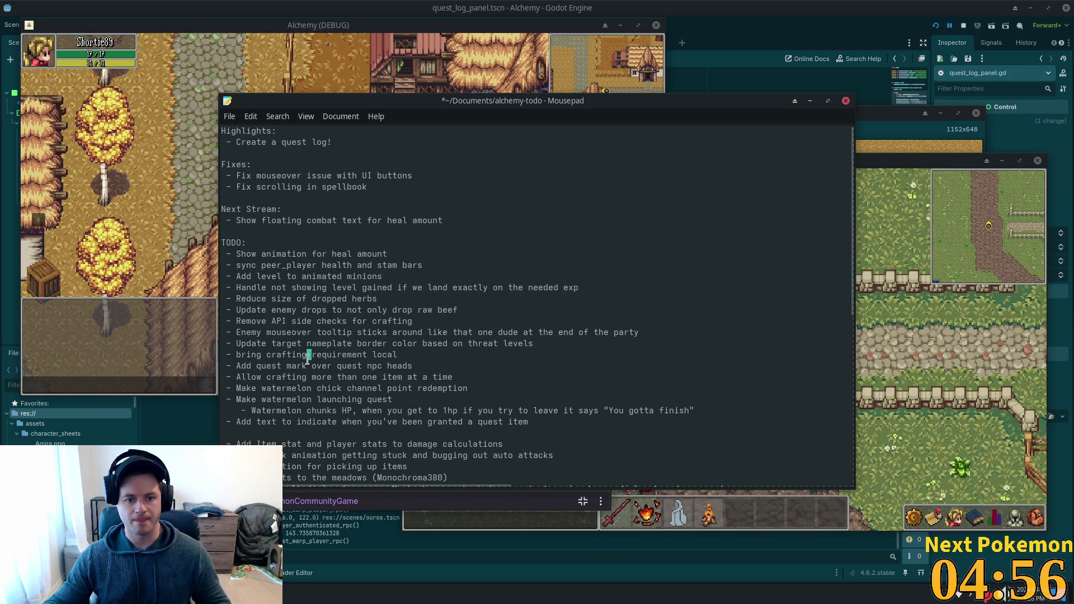
triple_click(392, 352)
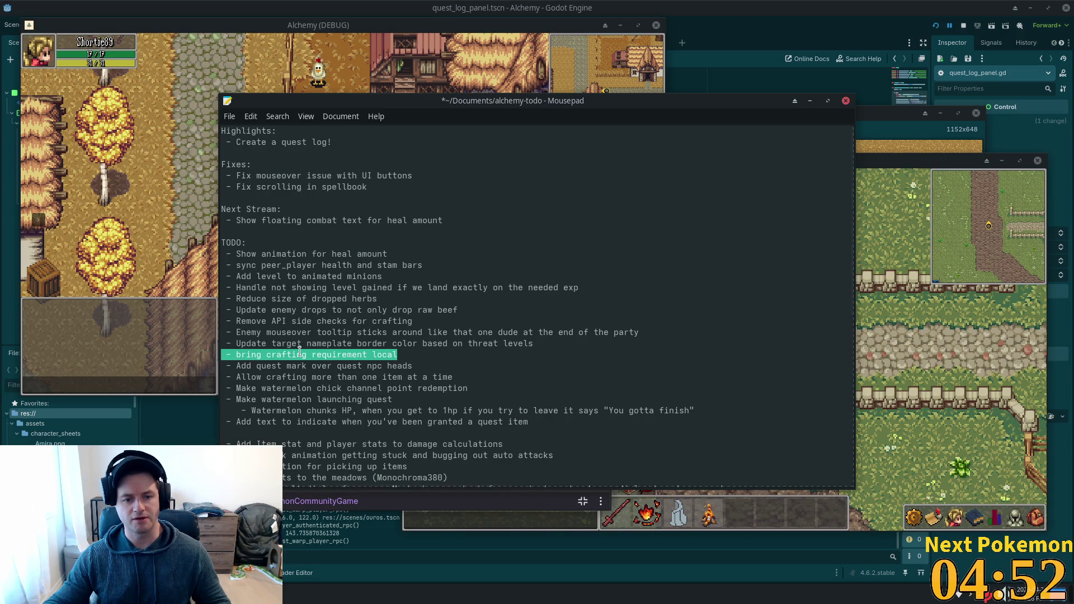
double_click(299, 353)
click(300, 349)
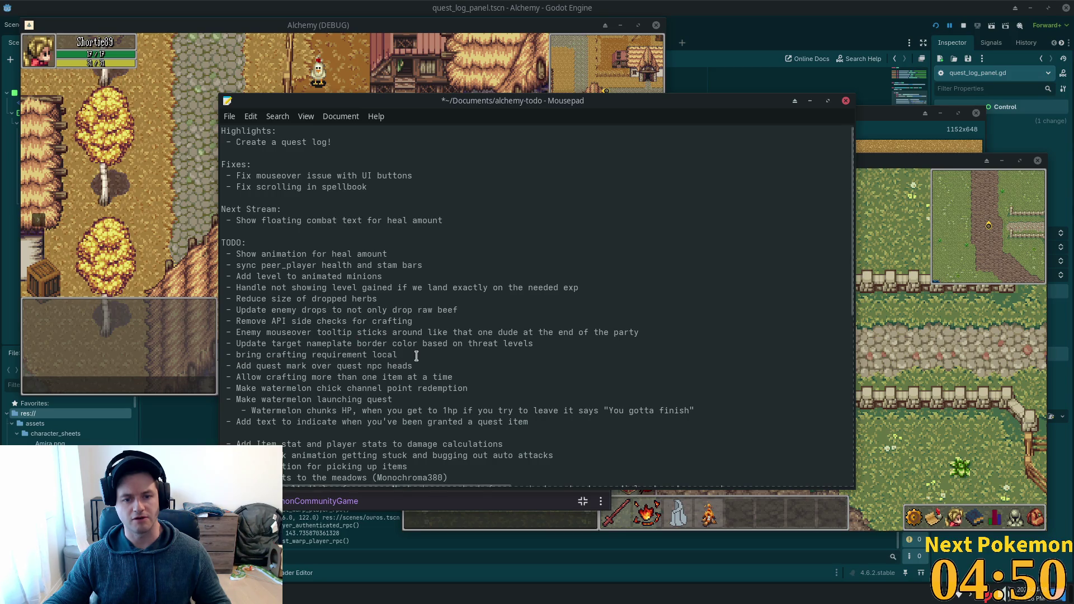
drag(416, 356, 51, 357)
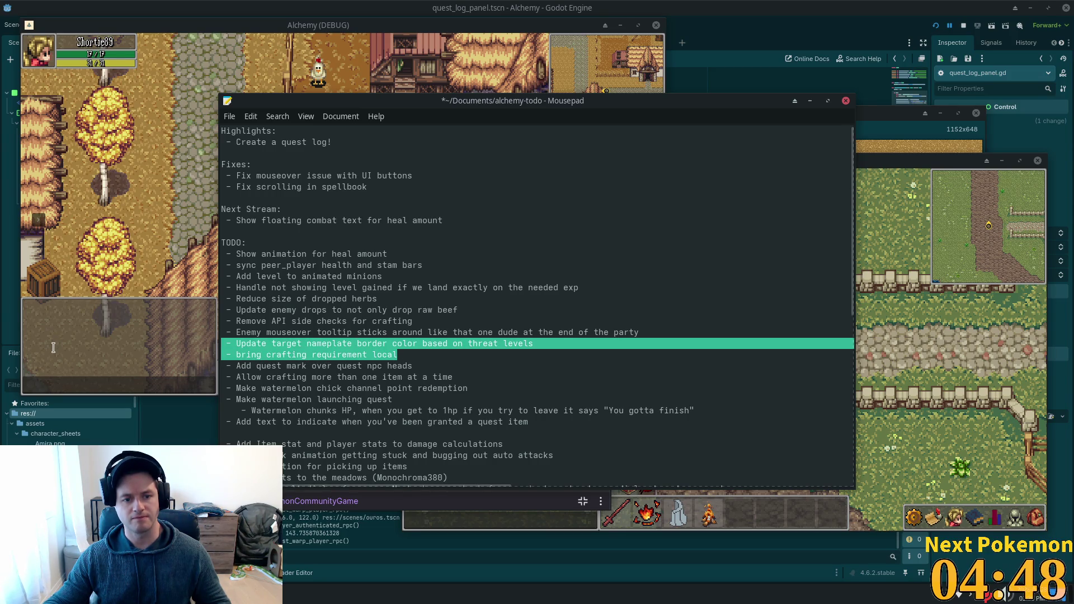
key(BackSpace)
key(BackSpace)
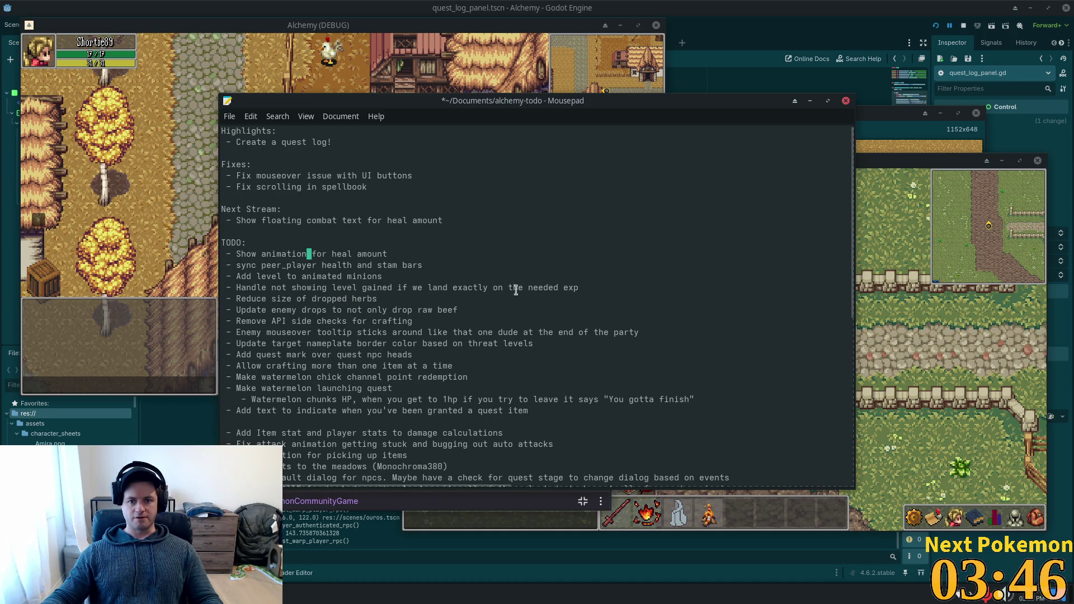
Step: Target the chicken from its action menu and attack it until it dies
click(190, 187)
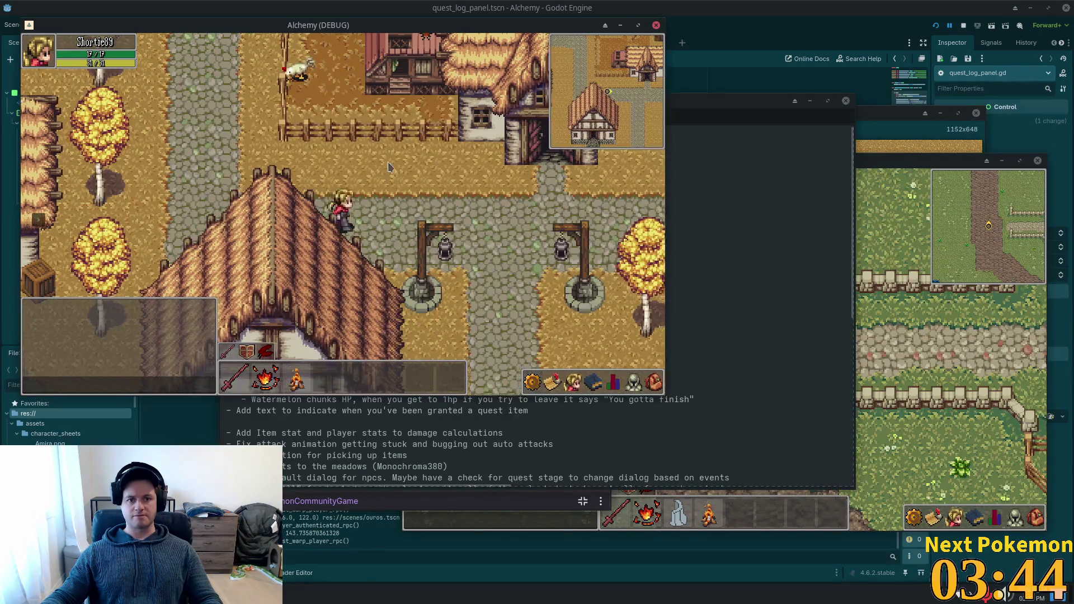
right_click(412, 220)
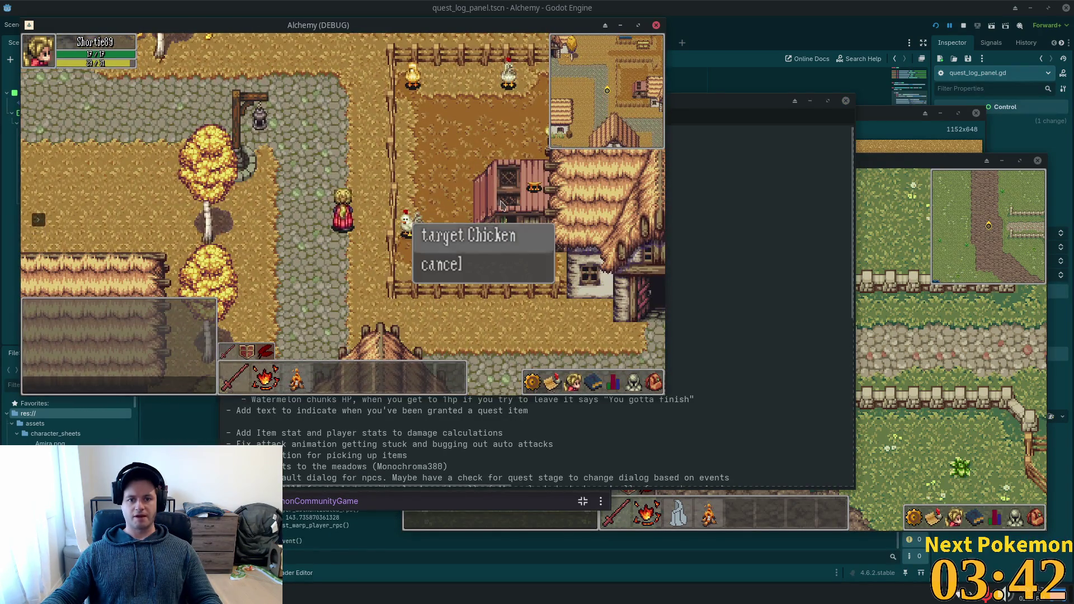
click(413, 225)
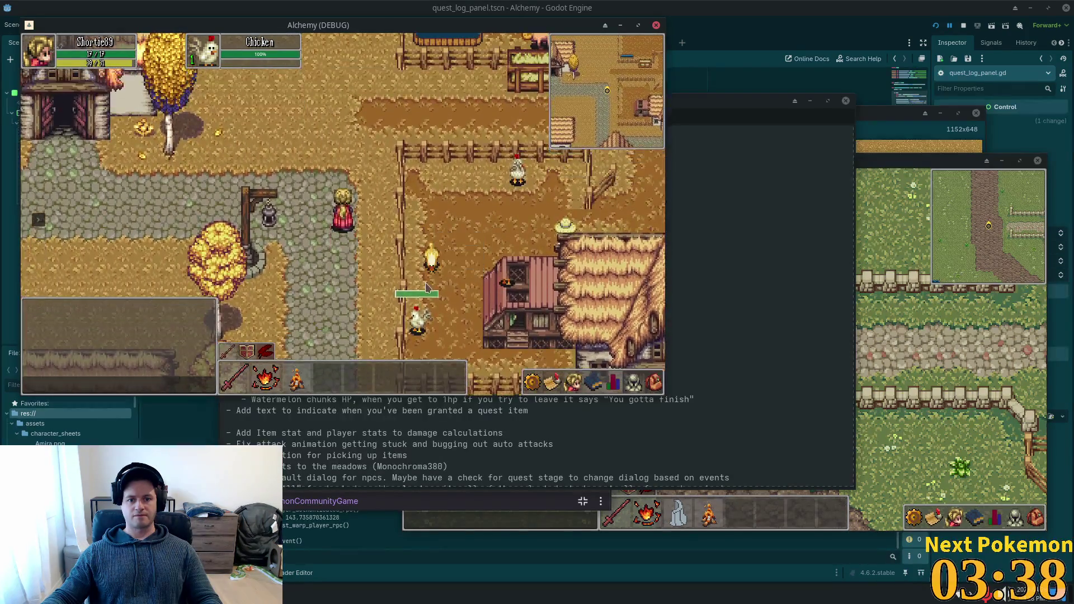
click(387, 288)
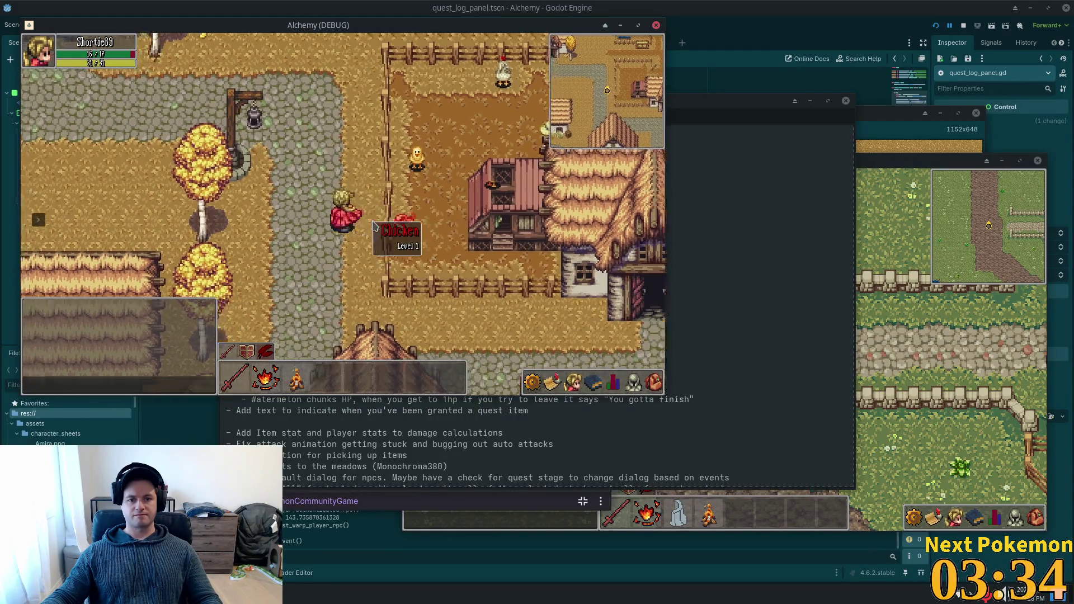
click(459, 267)
Step: Target the cow and walk the character around the paths into the fenced pen
key(d)
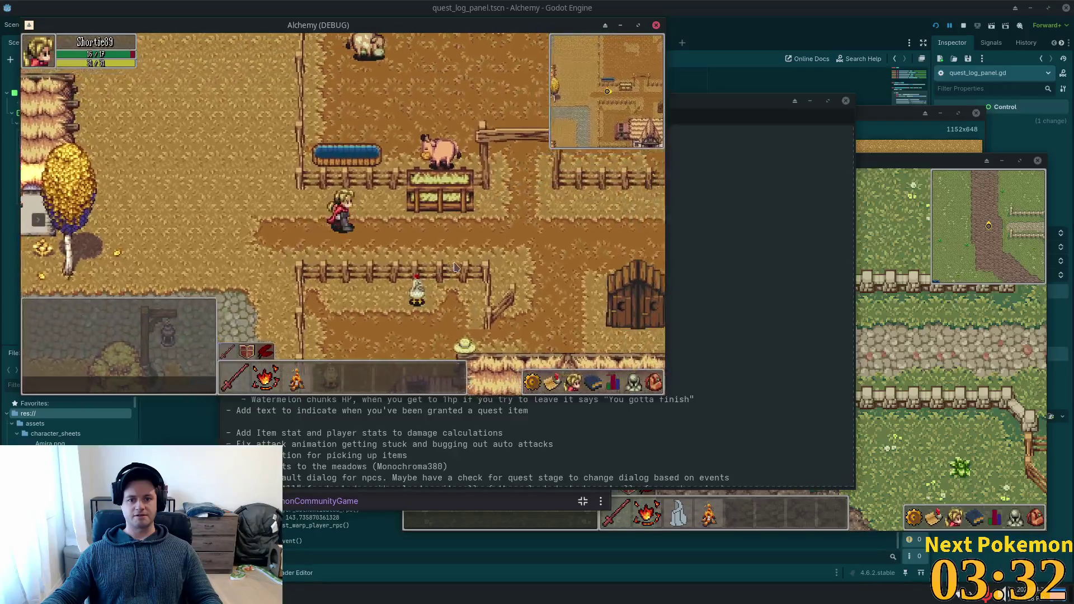
key(w)
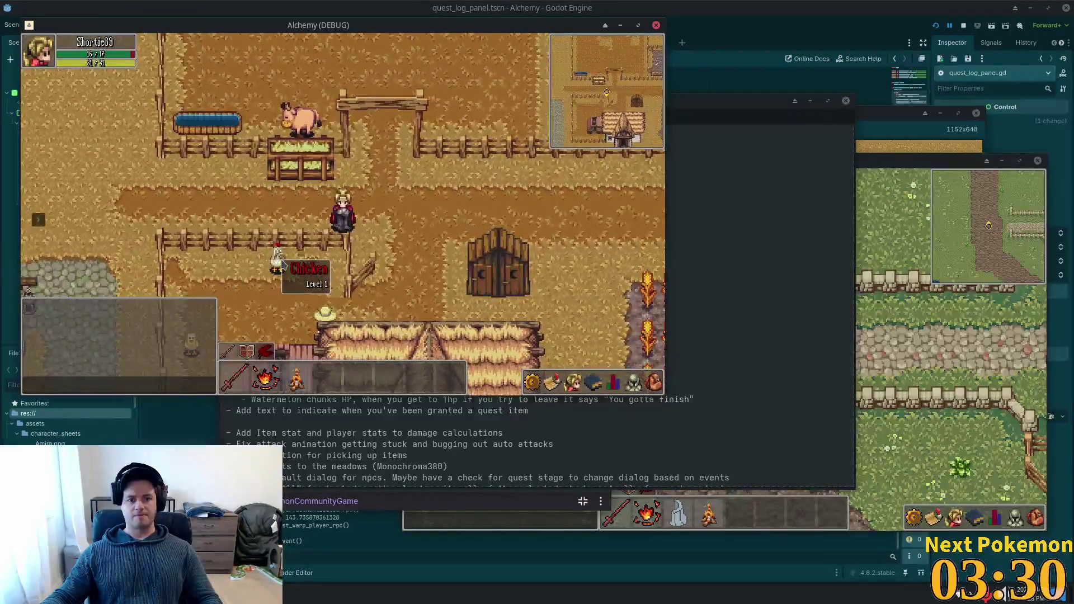
click(277, 215)
key(s)
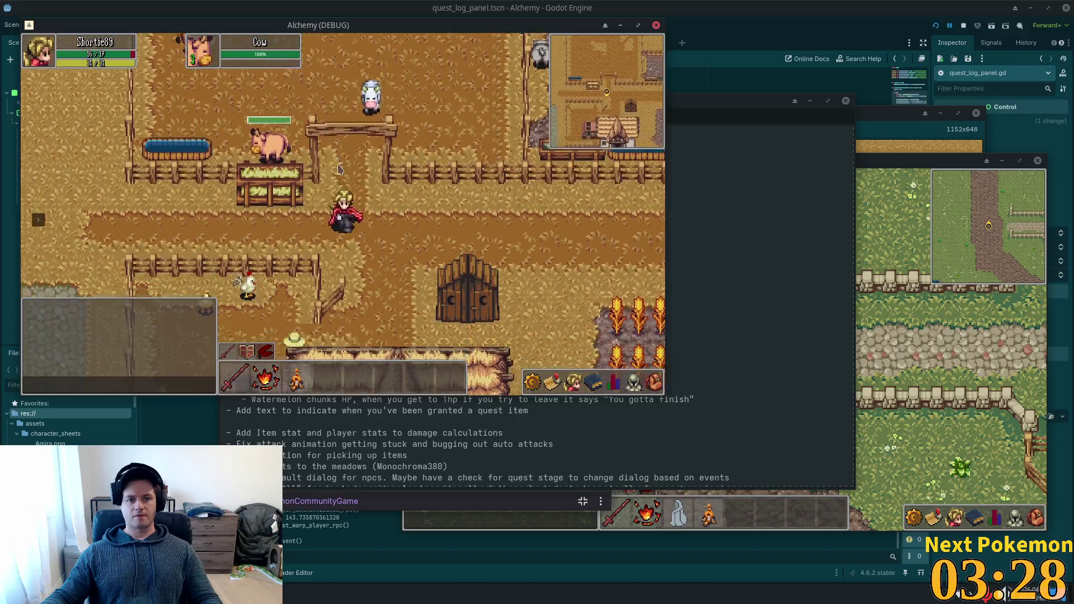
key(d)
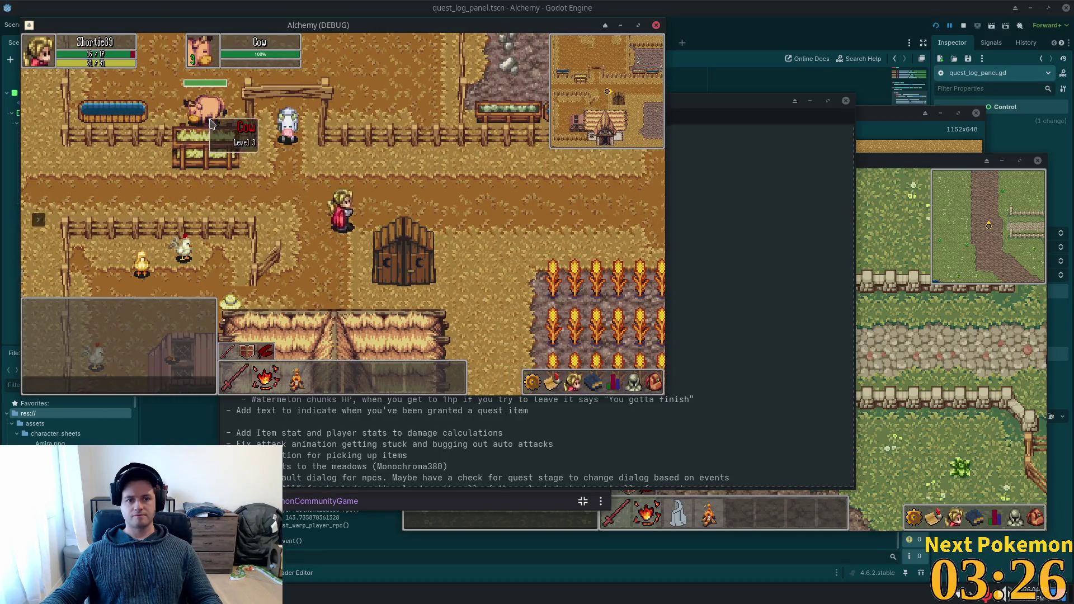
key(a)
key(s)
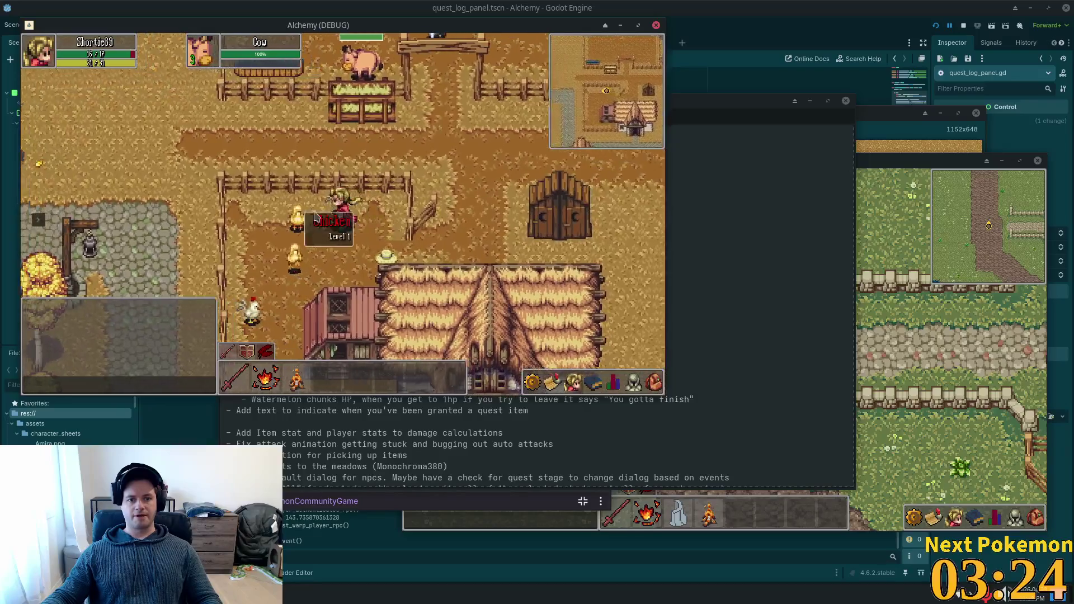
key(d)
key(w)
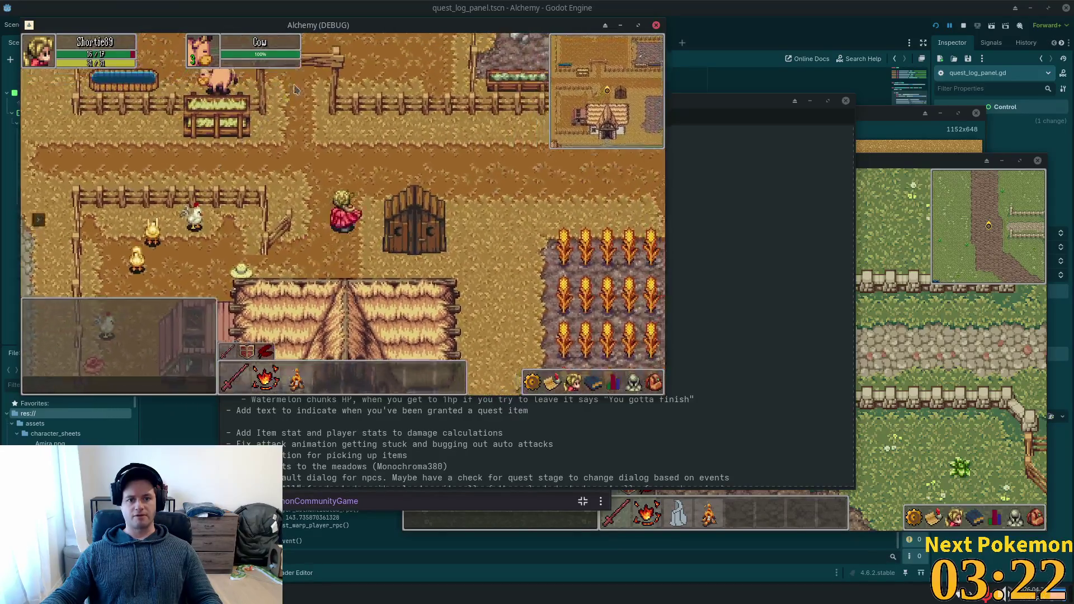
key(w)
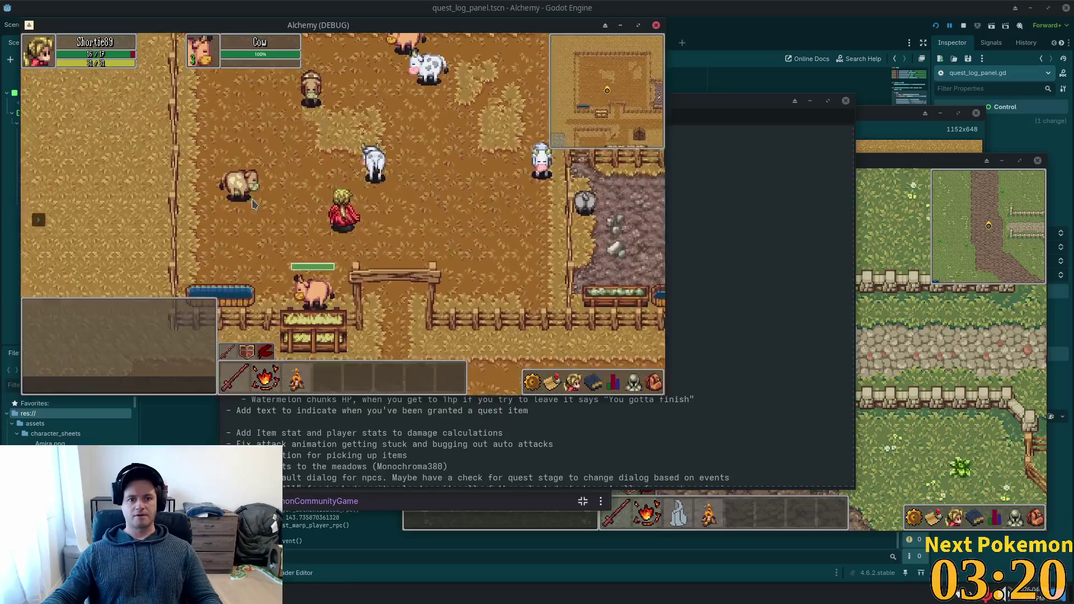
key(d)
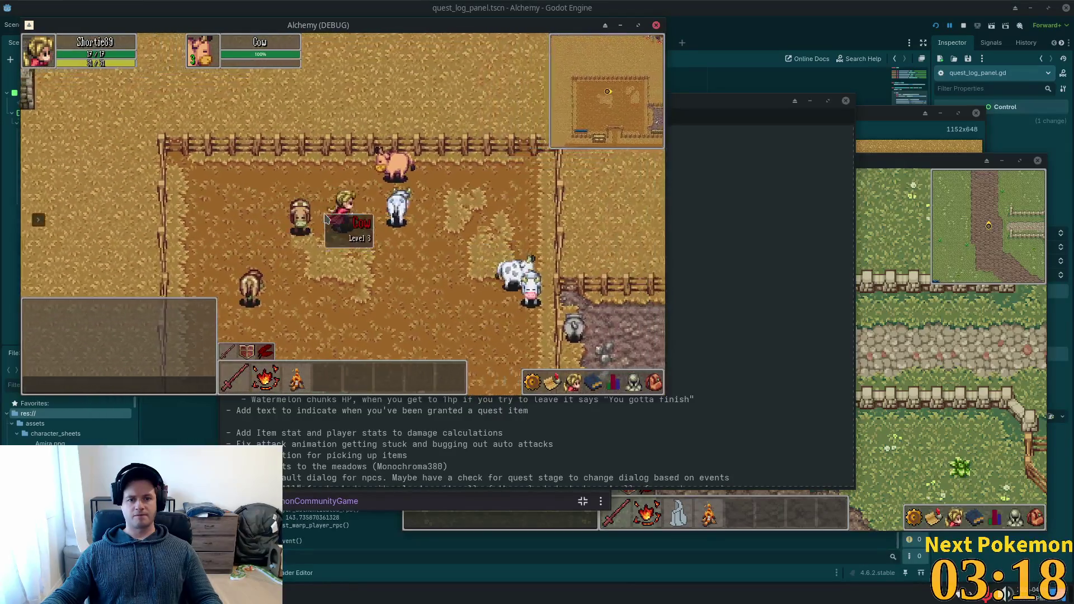
key(w)
Step: Attack and kill the cow, collect the meat drop, then close the game with F8
click(311, 199)
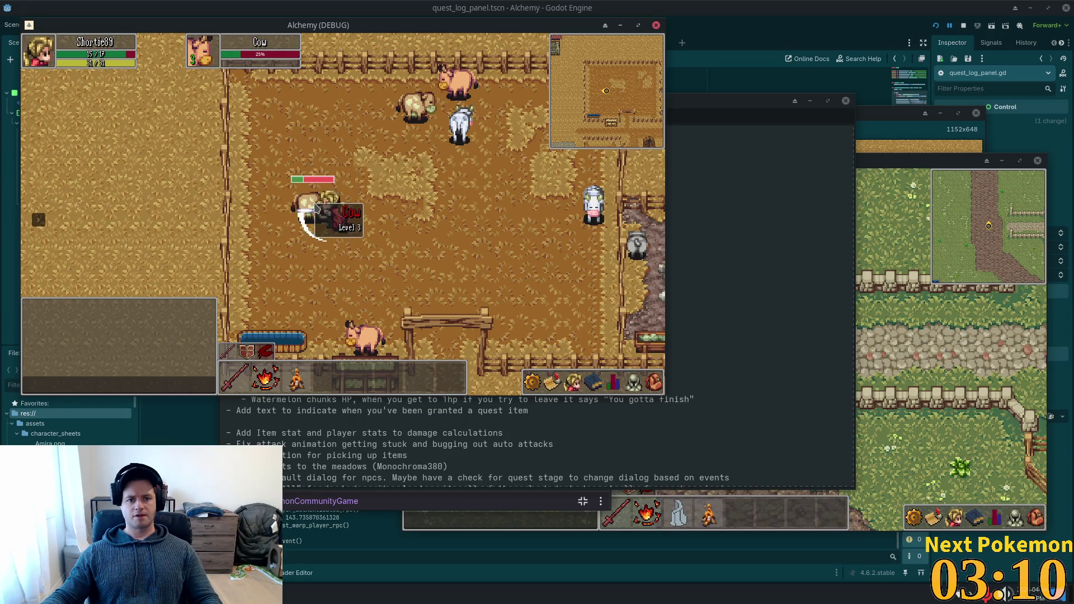
key(d)
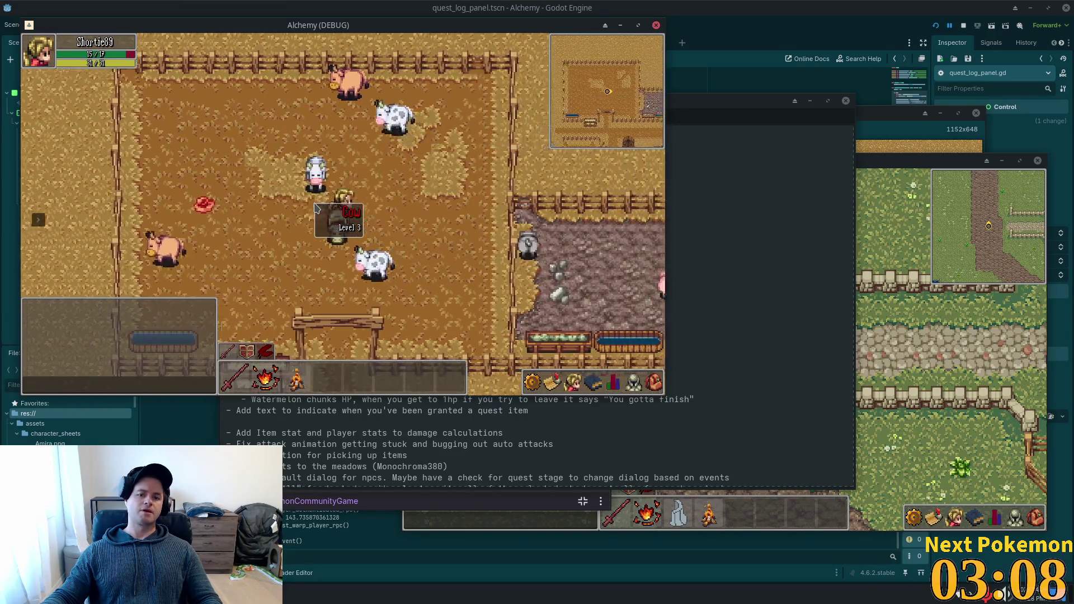
key(a)
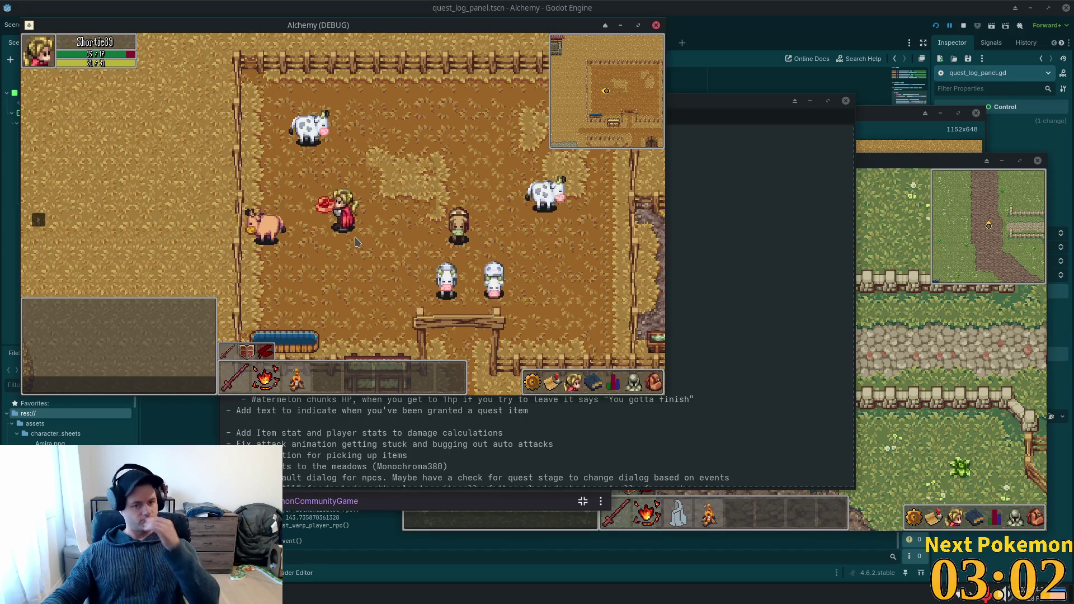
key(s)
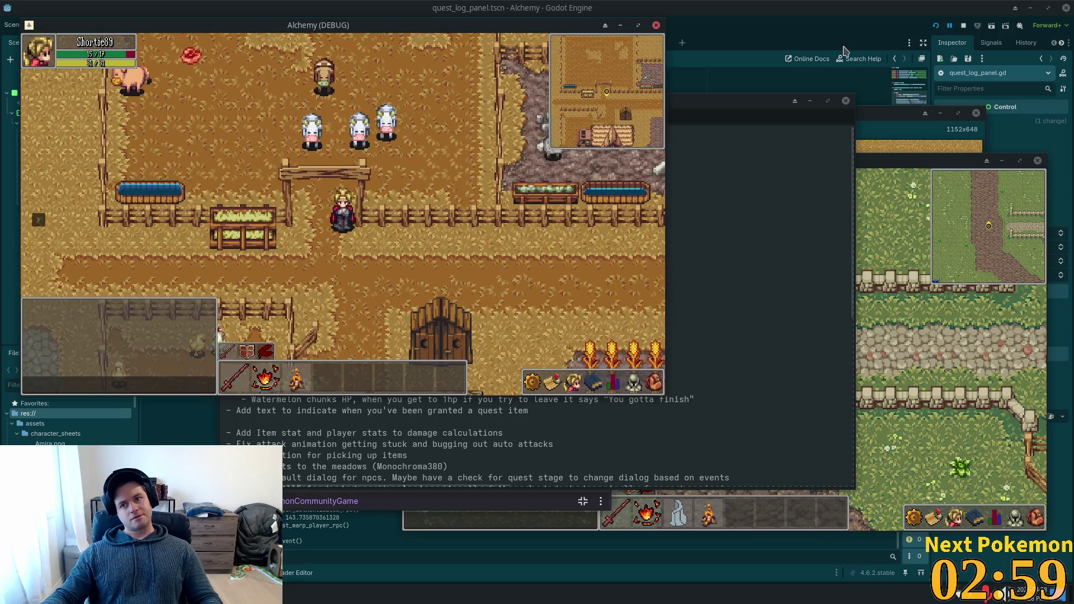
key(F8)
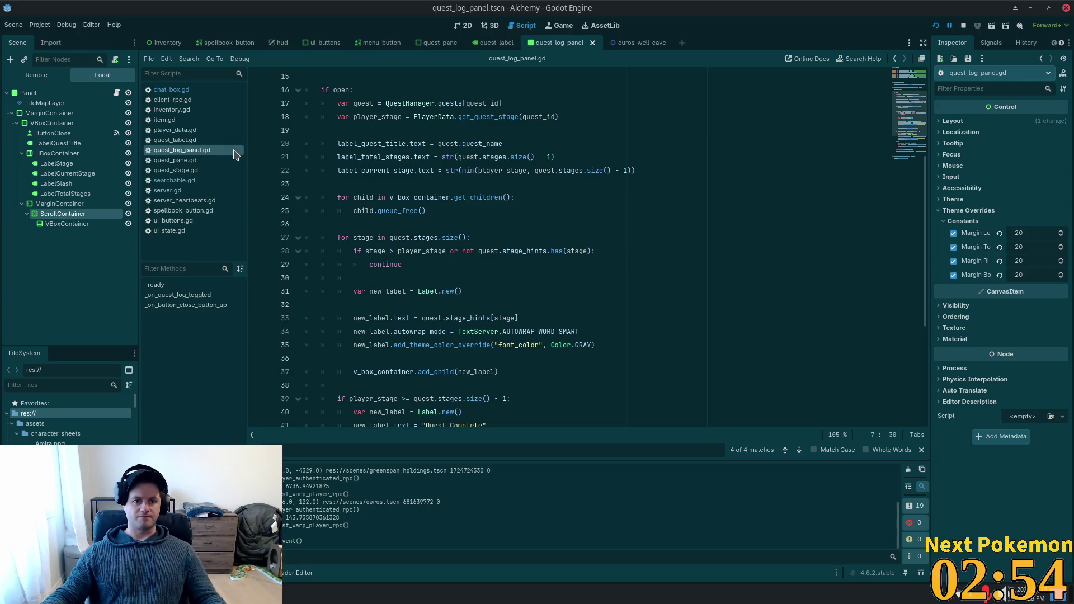
click(480, 158)
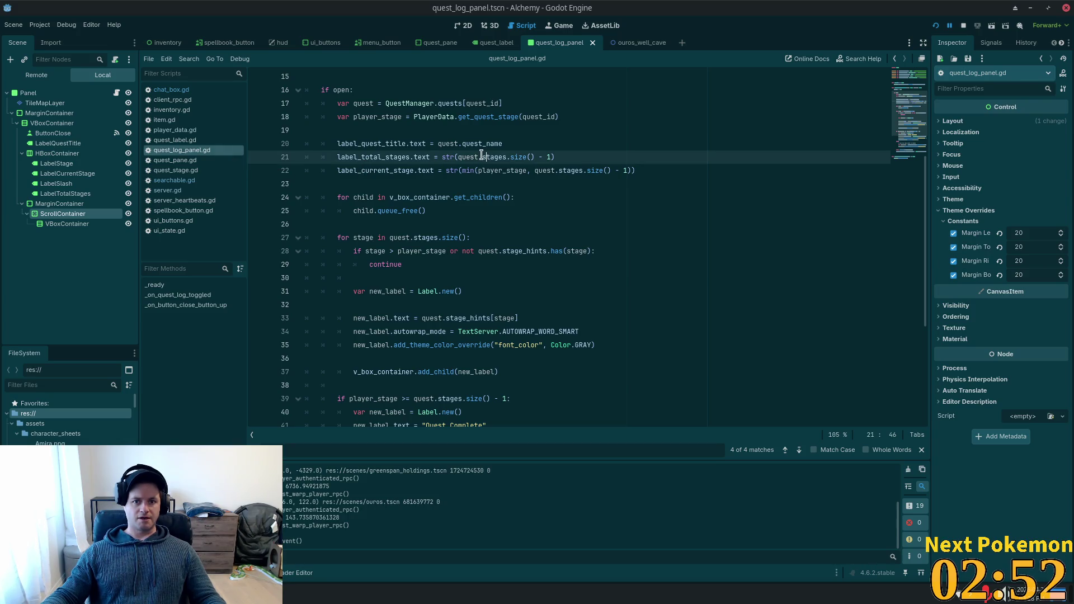
key(shift+alt+o)
text(no)
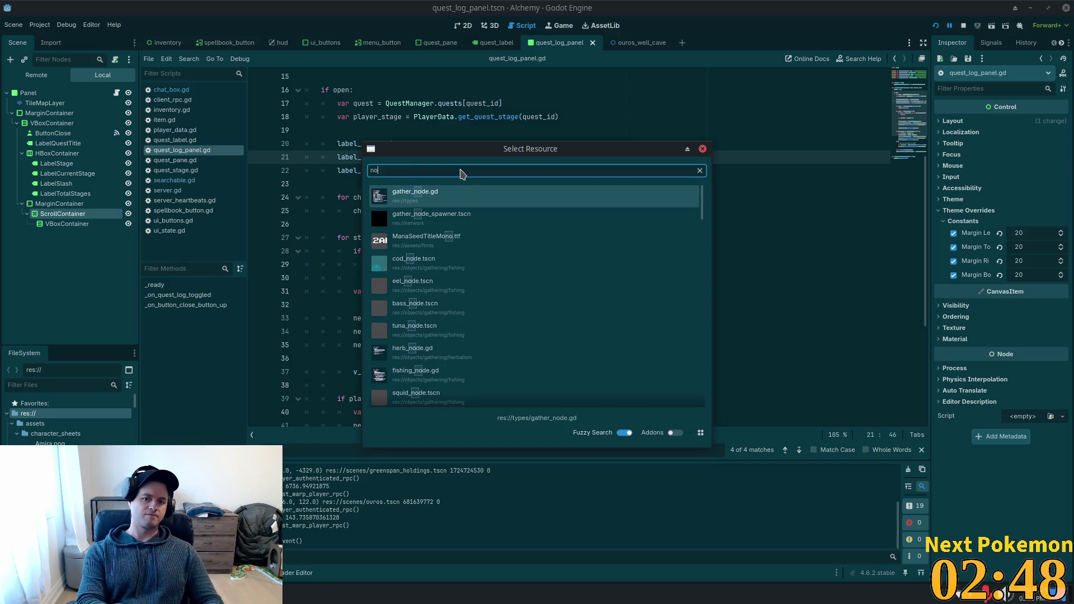
key(Escape)
key(alt+Tab)
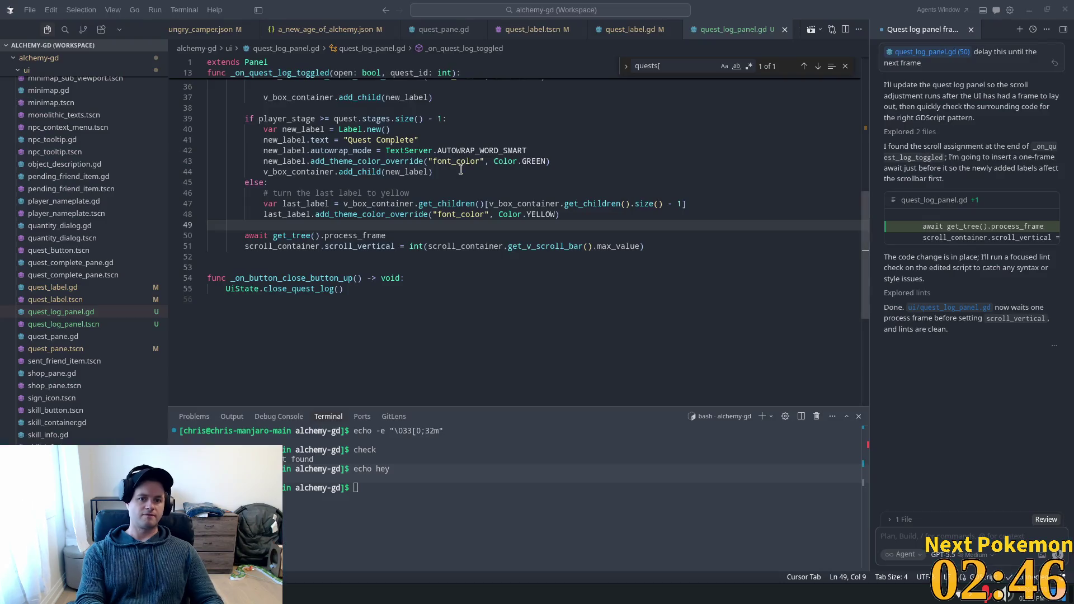
key(alt+Tab)
key(shift+alt+o)
key(Escape)
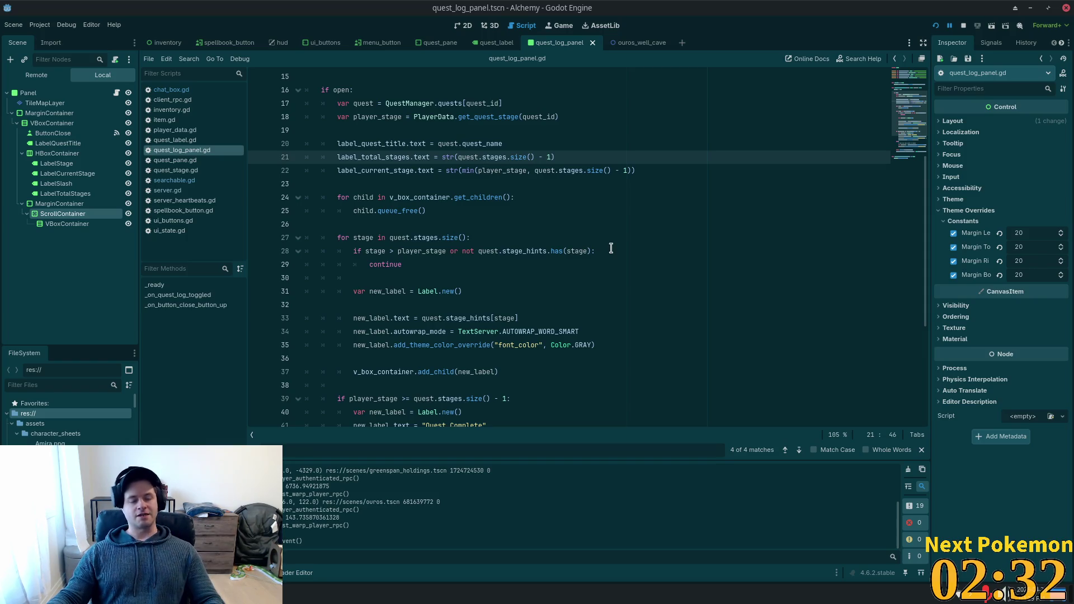
Step: Scroll through the rest of quest_log_panel.gd, then switch over to Cursor with Alt+Tab
click(642, 235)
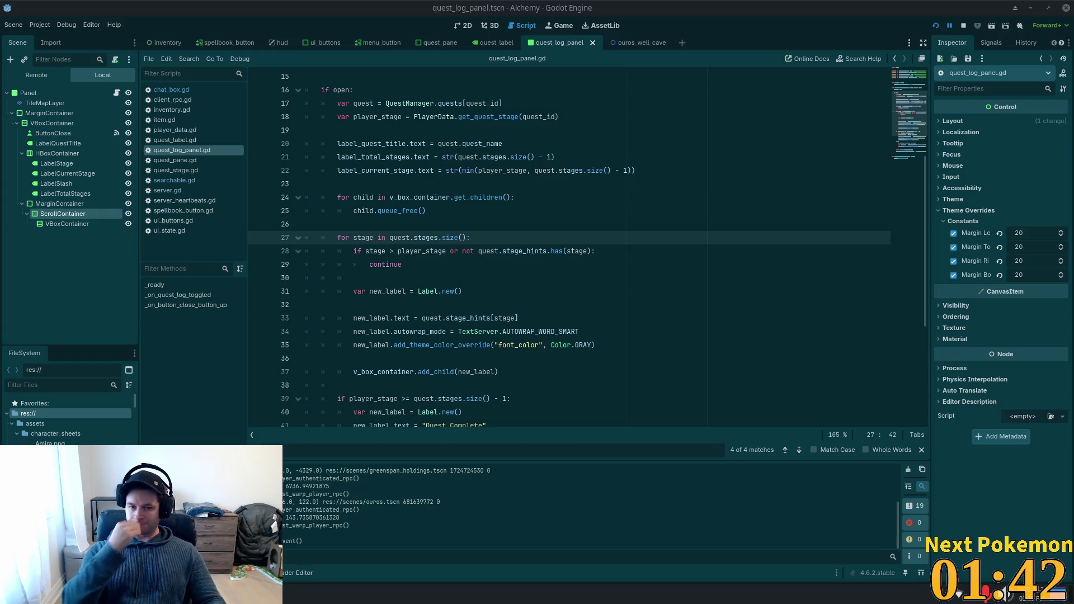
click(539, 237)
scroll(511, 207, down, 3)
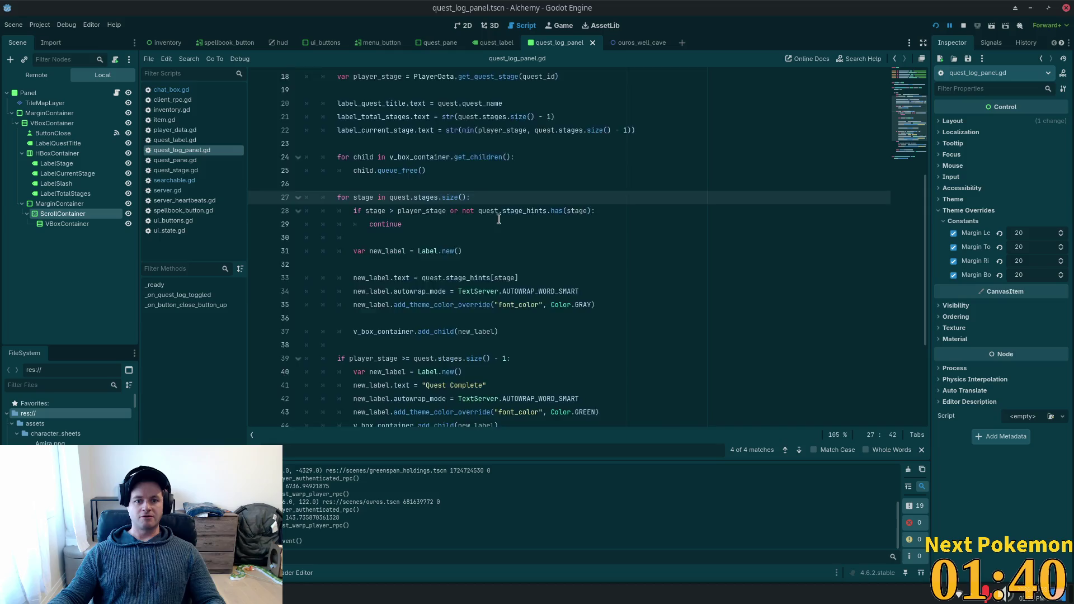
scroll(480, 225, down, 1)
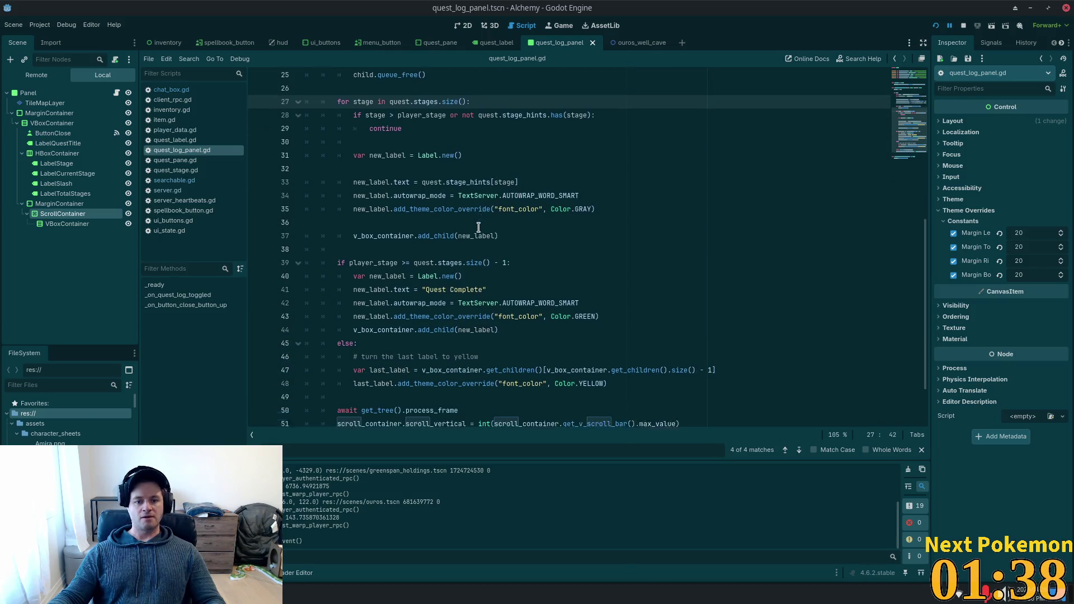
scroll(479, 223, down, 1)
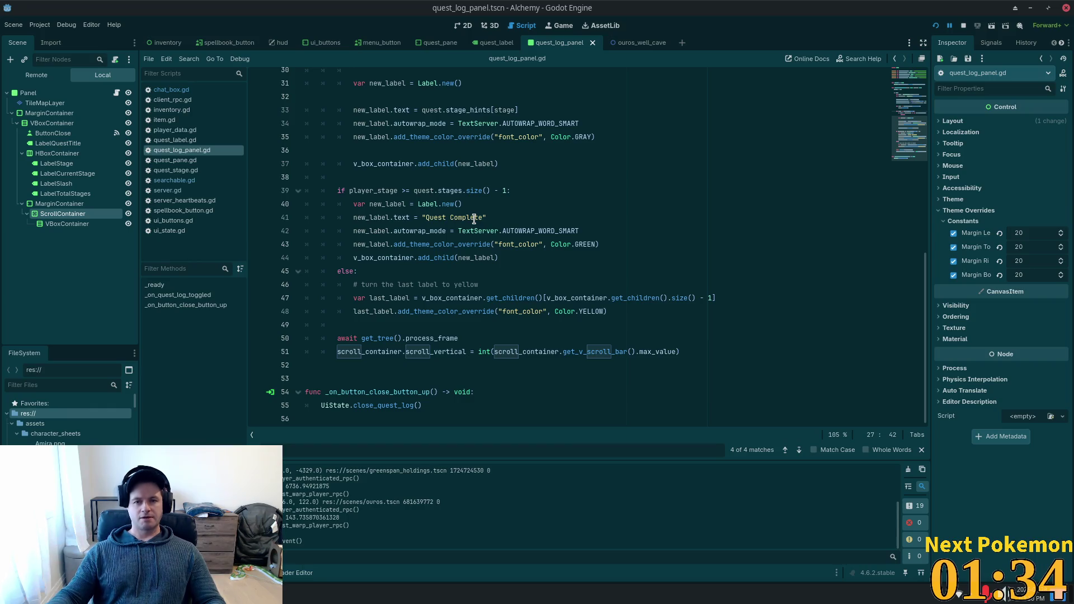
key(alt+Tab)
click(481, 214)
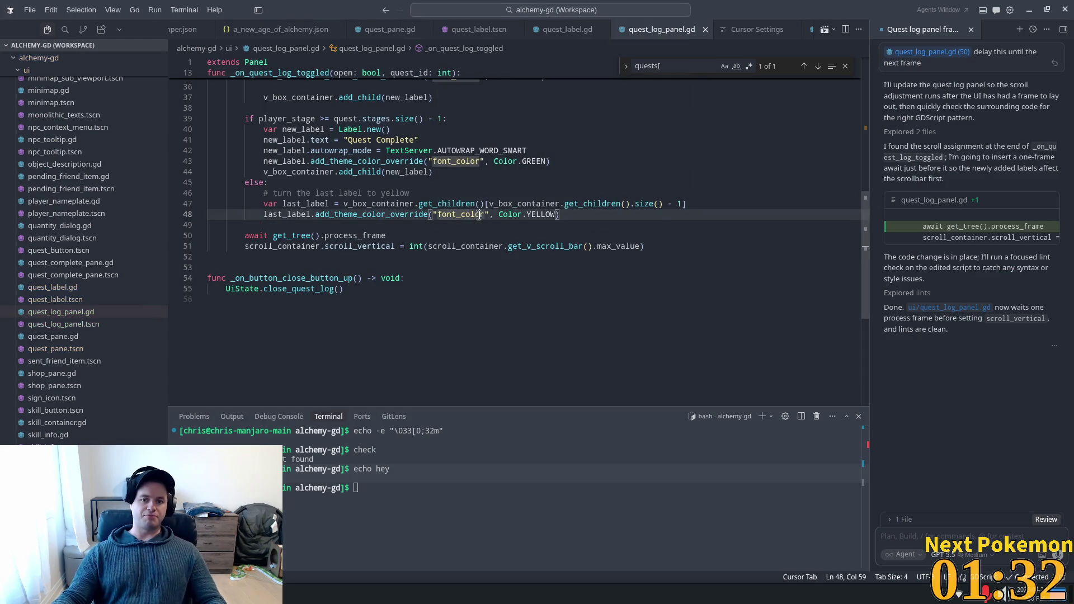
key(ctrl+p)
text(npc)
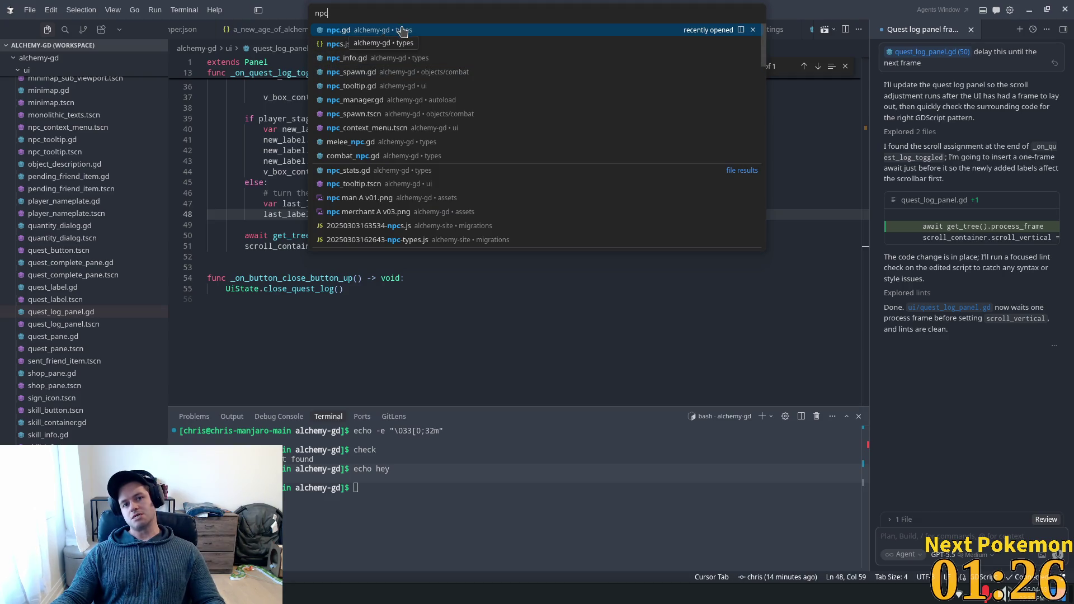
click(402, 31)
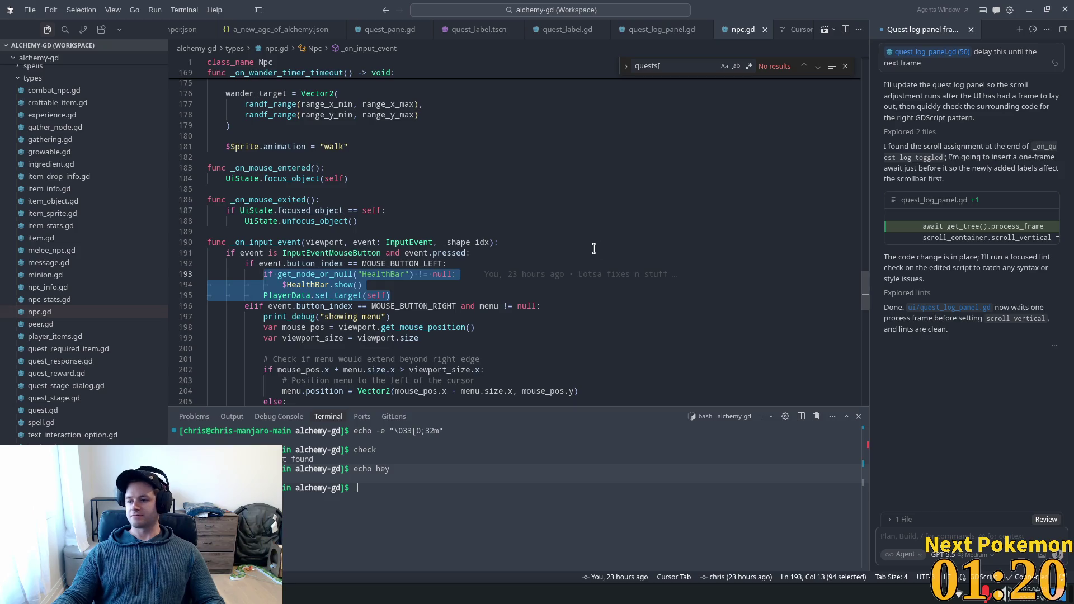
click(640, 233)
mouse_move(867, 304)
mouse_down()
mouse_move(867, 111)
mouse_move(867, 129)
mouse_up()
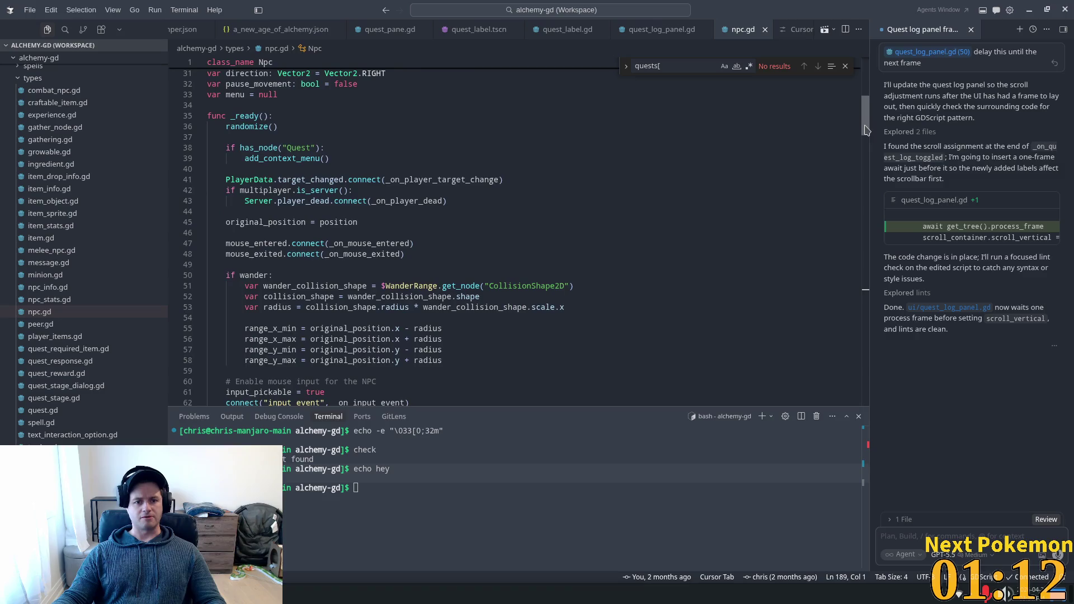
click(509, 192)
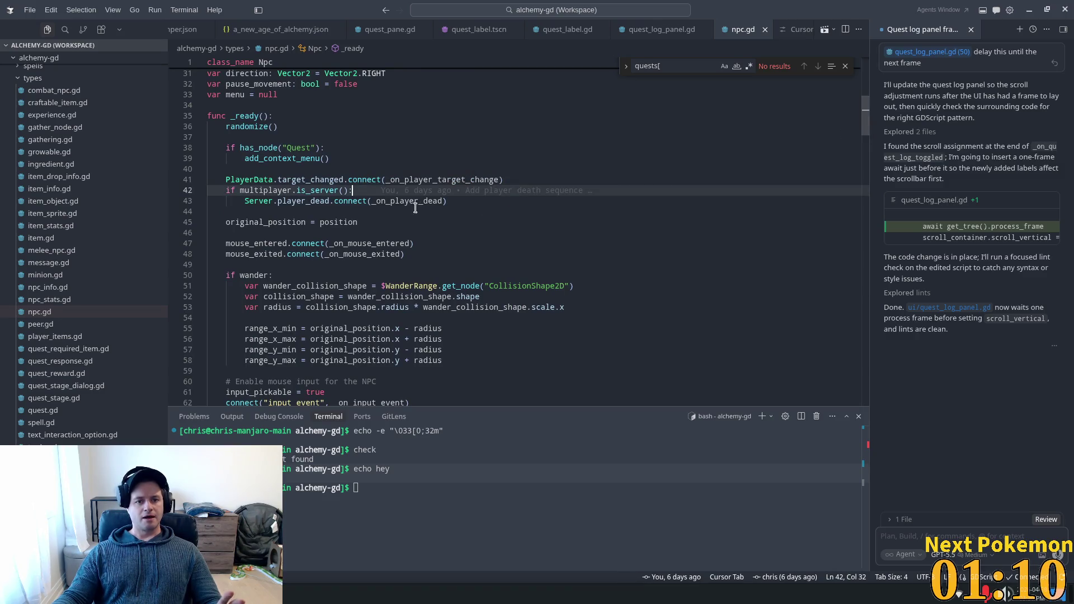
scroll(504, 218, down, 5)
drag(867, 141, 863, 299)
scroll(642, 211, down, 1)
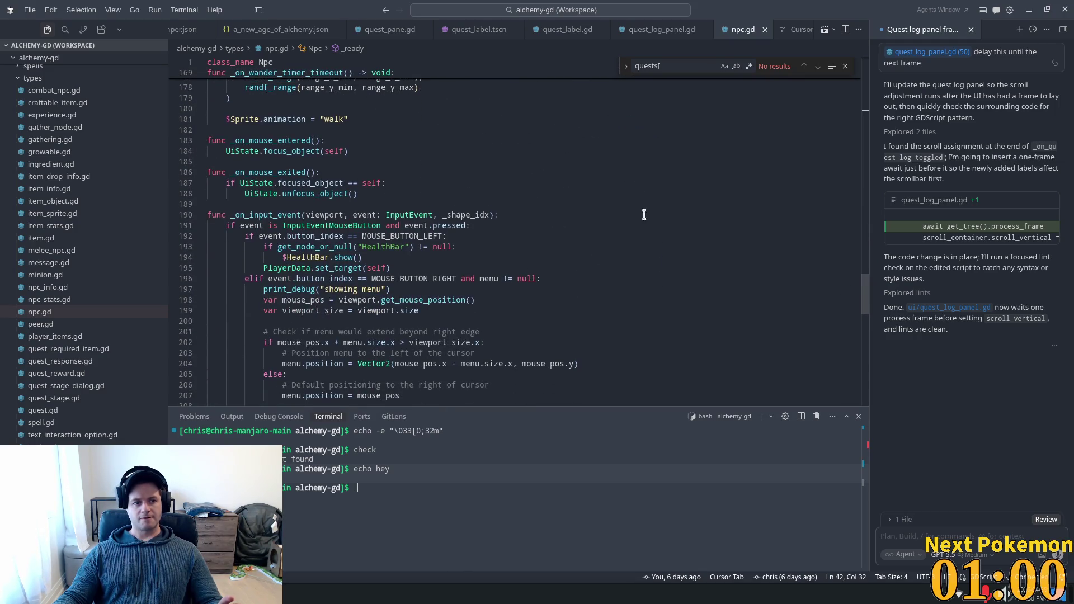
scroll(643, 211, down, 1)
scroll(621, 202, down, 2)
scroll(610, 200, down, 2)
scroll(610, 199, down, 3)
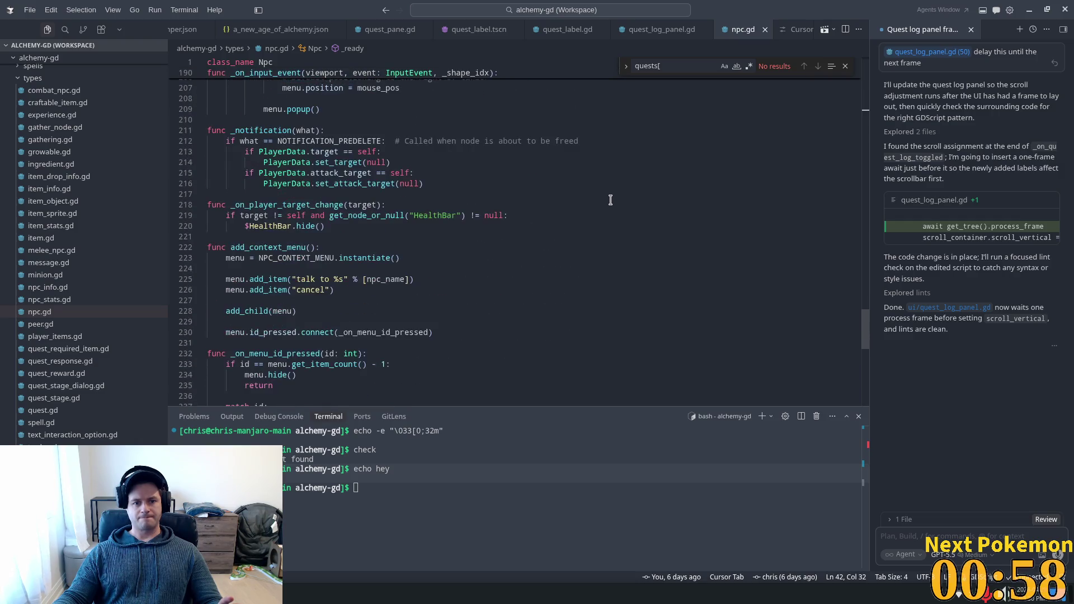
scroll(610, 200, down, 2)
scroll(610, 199, down, 2)
scroll(611, 200, down, 2)
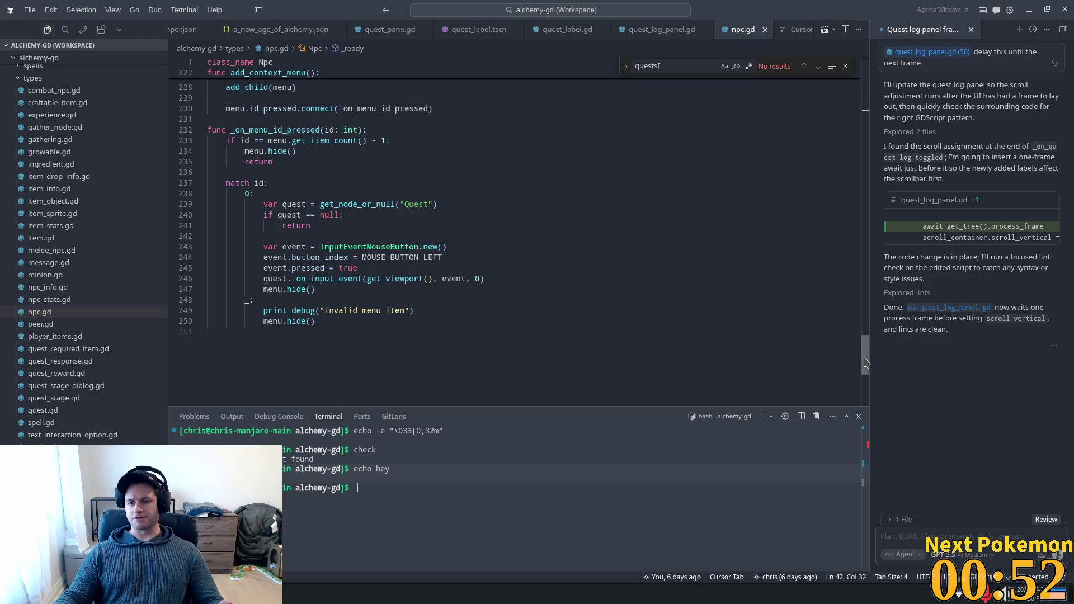
drag(865, 362, 864, 208)
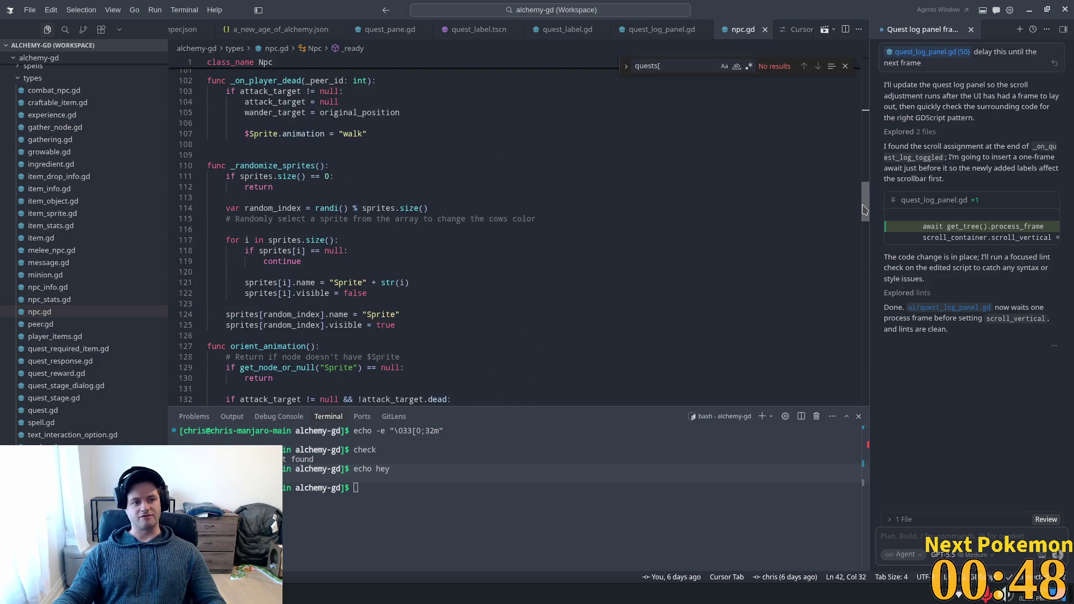
drag(864, 210, 905, 107)
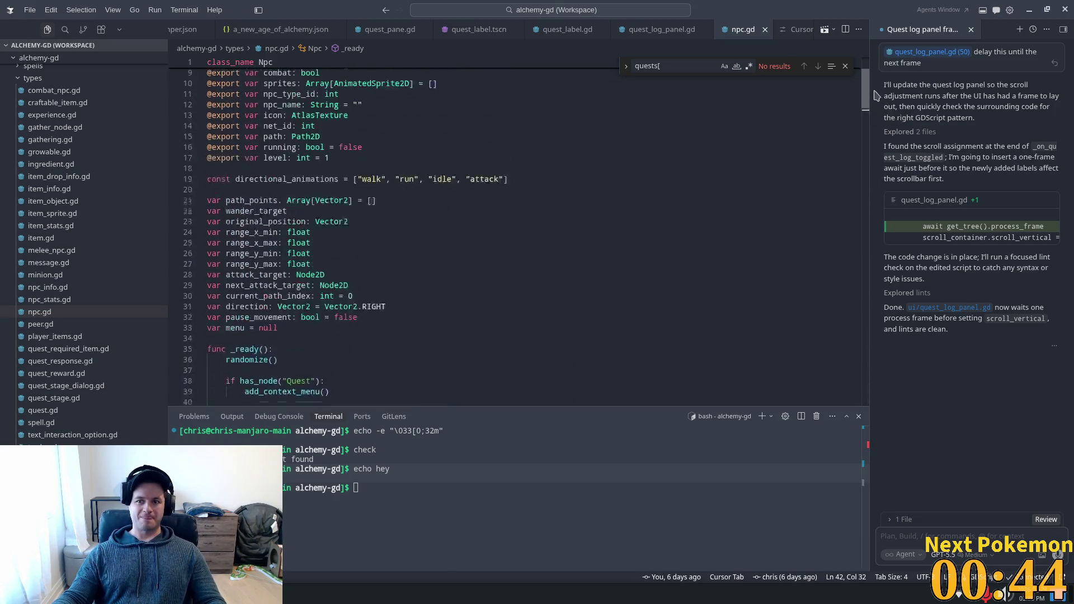
drag(905, 107, 869, 88)
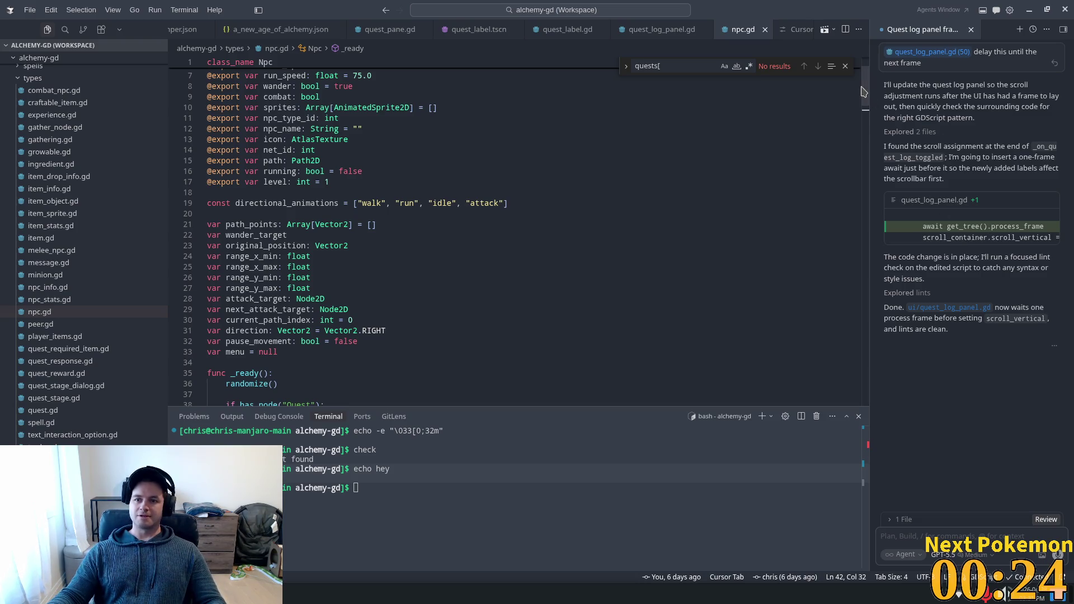
scroll(469, 220, down, 10)
scroll(469, 220, down, 1)
click(468, 221)
mouse_move(442, 218)
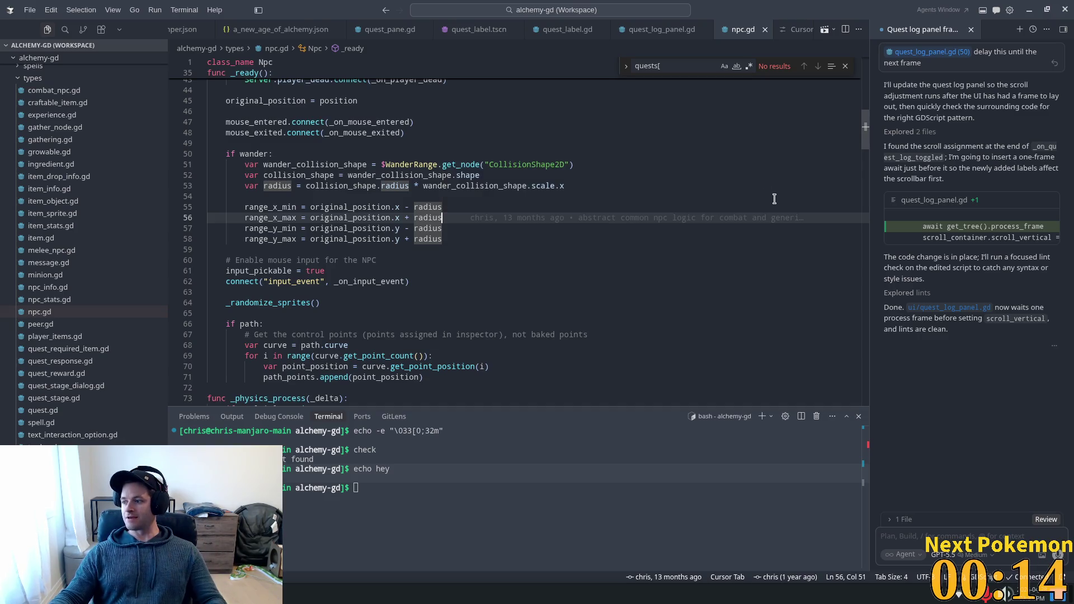
scroll(677, 265, down, 2)
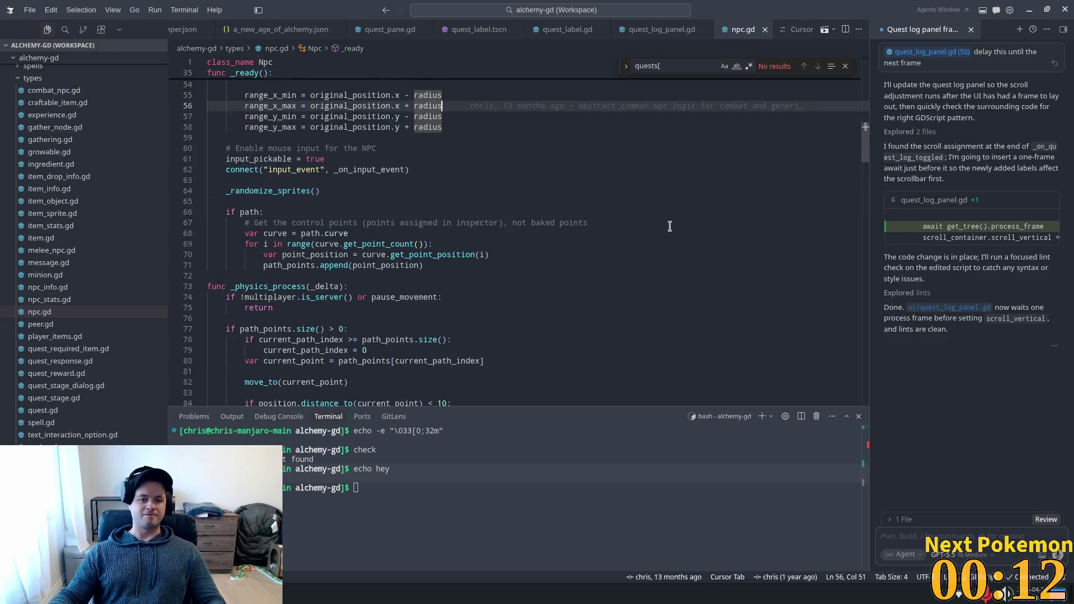
scroll(672, 227, down, 3)
scroll(796, 168, down, 1)
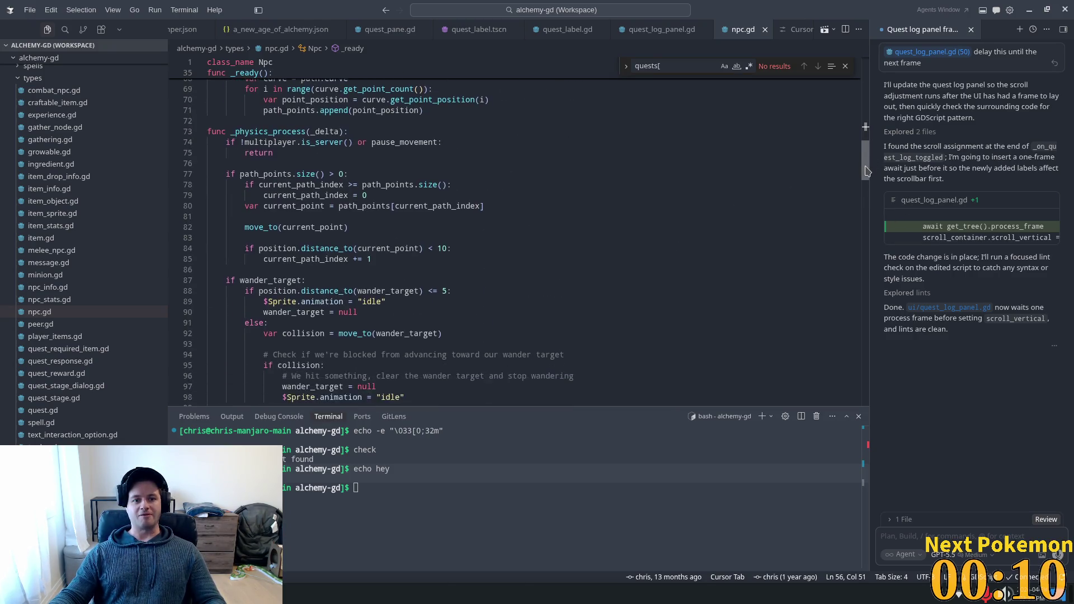
scroll(713, 172, down, 5)
click(656, 175)
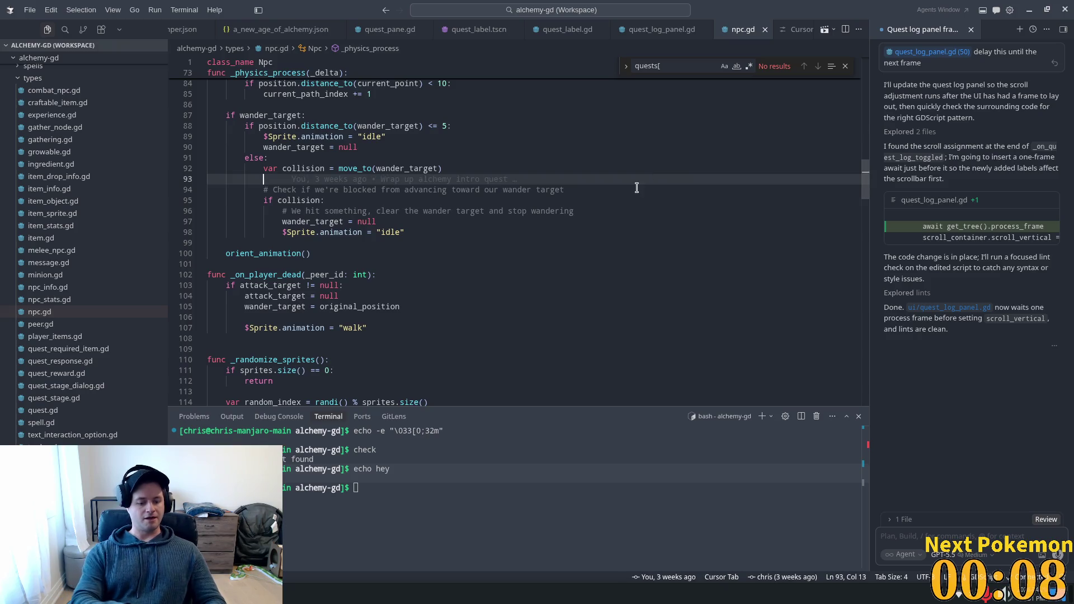
scroll(458, 228, down, 2)
scroll(461, 229, down, 2)
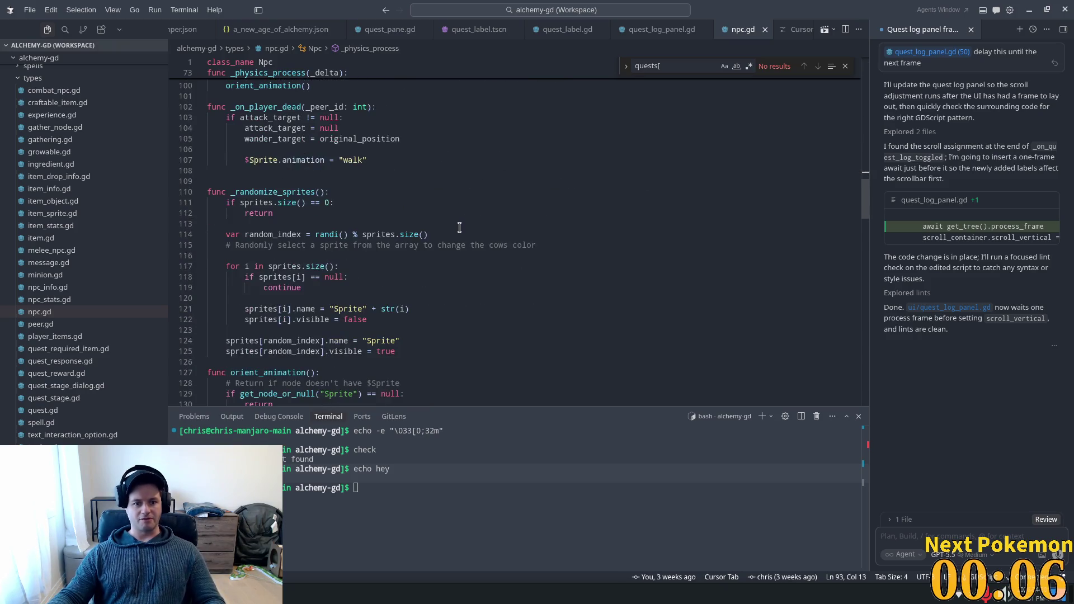
scroll(466, 231, down, 3)
scroll(470, 233, down, 4)
Step: Search npc.gd for 'que' to reach the quest lookup line, then close the search
key(ctrl+f)
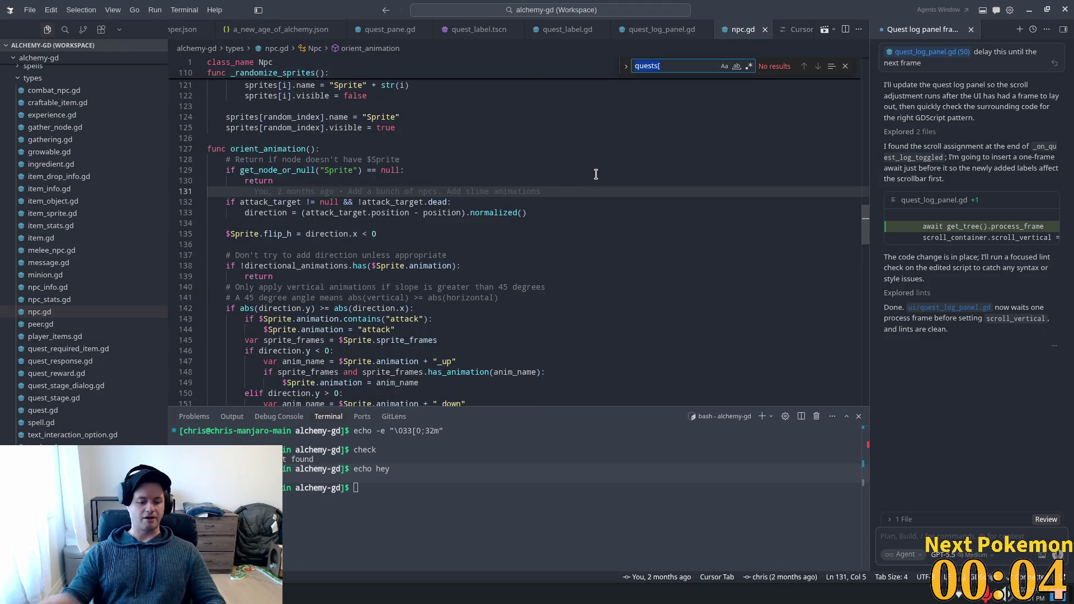
text(queue)
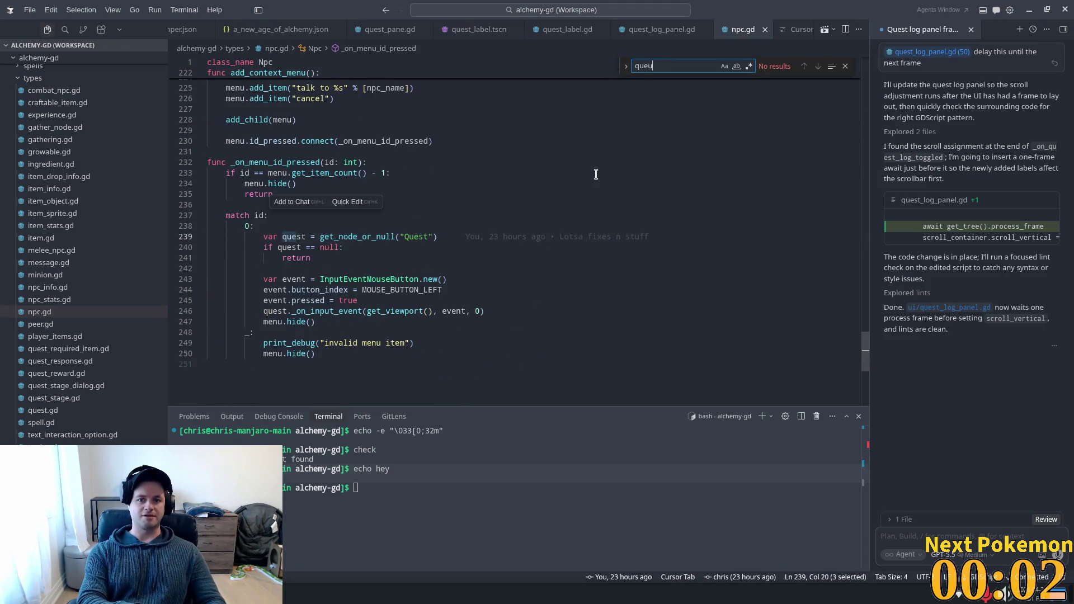
key(BackSpace)
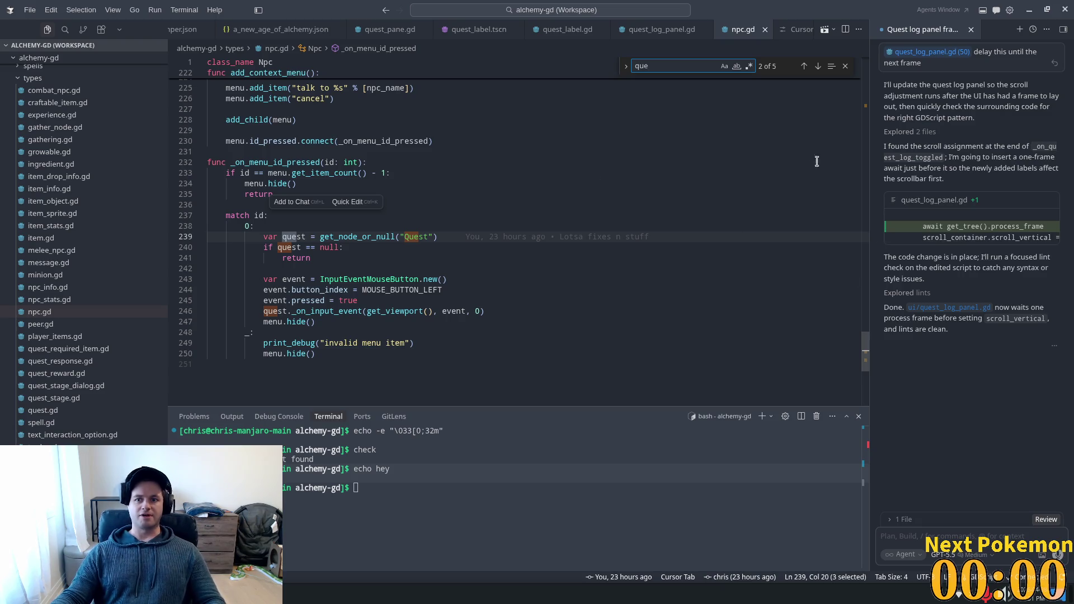
click(843, 66)
click(472, 234)
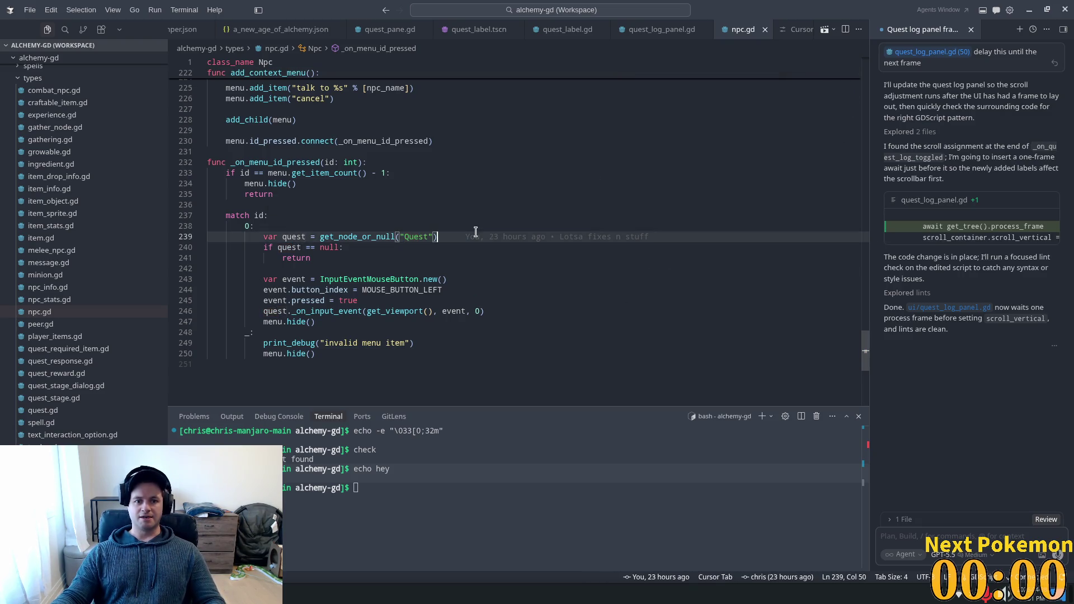
scroll(475, 233, up, 1)
scroll(477, 232, up, 4)
scroll(480, 230, up, 3)
scroll(480, 231, up, 1)
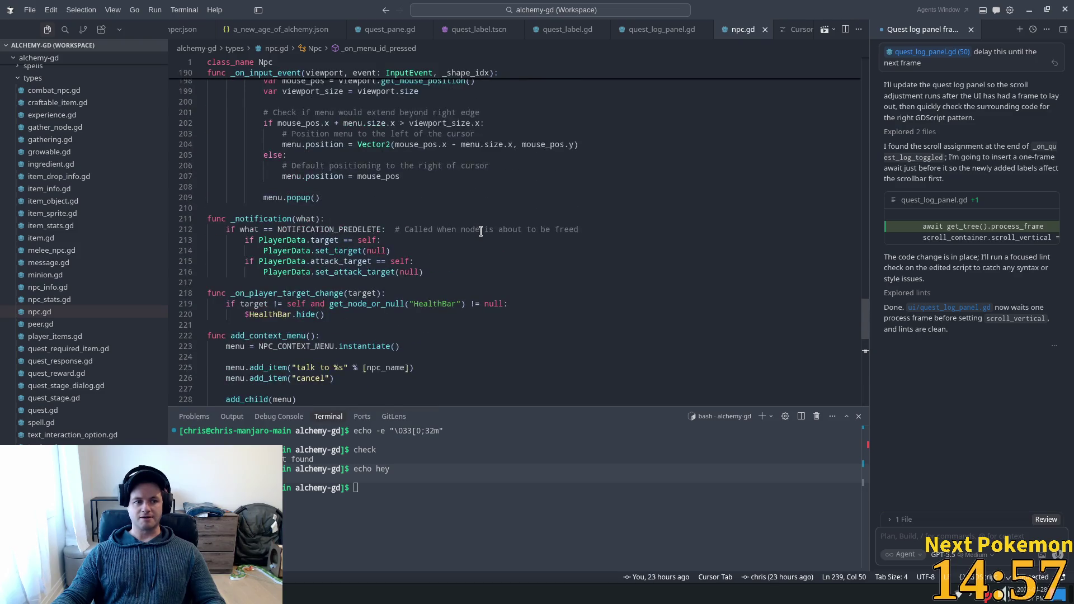
scroll(480, 231, up, 5)
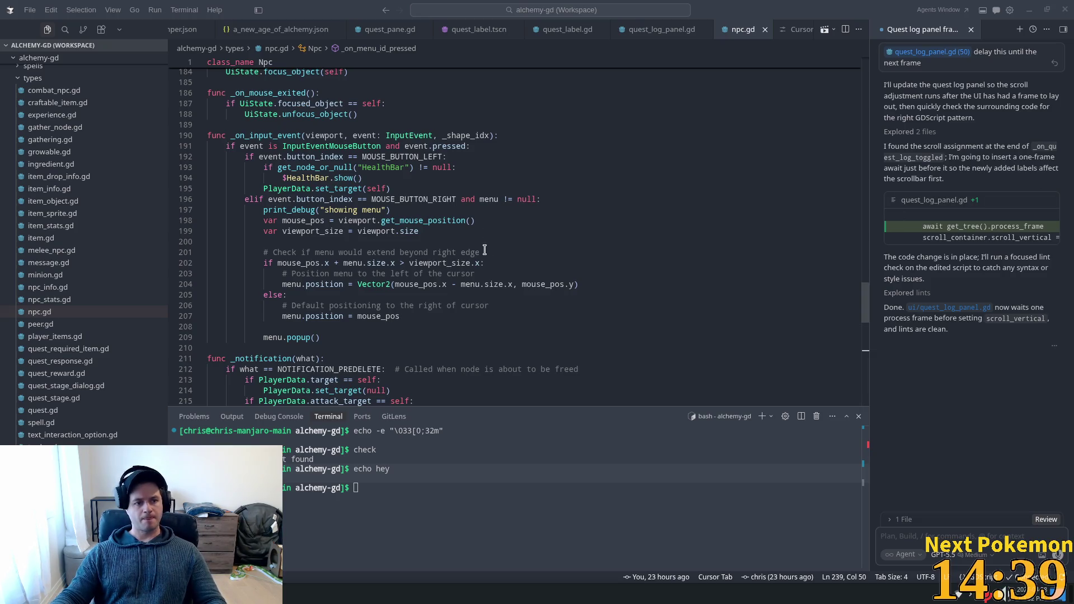
Step: Delete the "showing menu" print_debug line from npc.gd's input handler
click(486, 211)
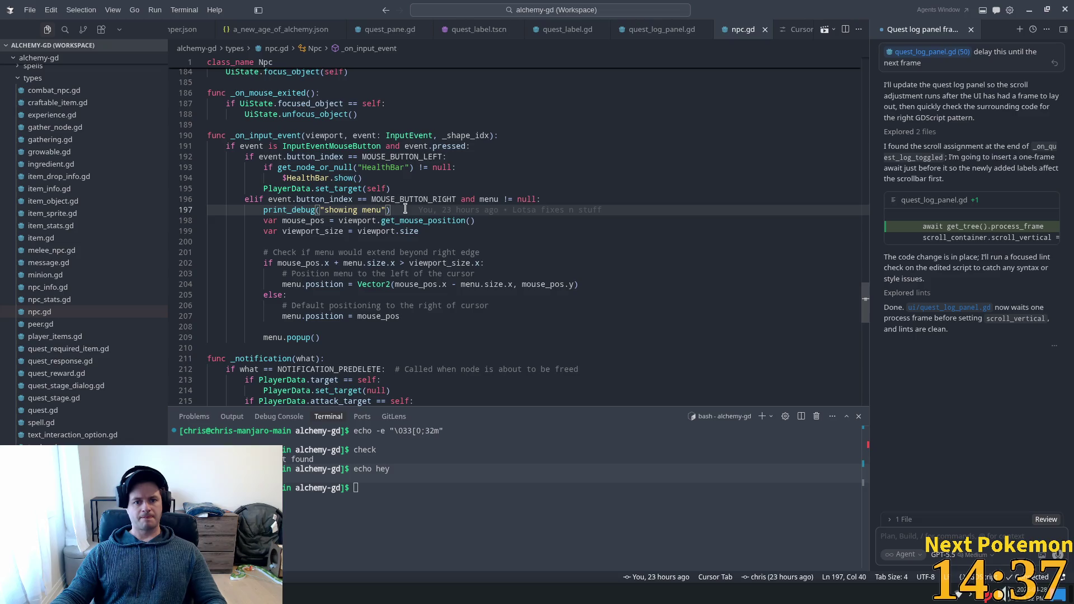
drag(405, 209, 592, 201)
key(BackSpace)
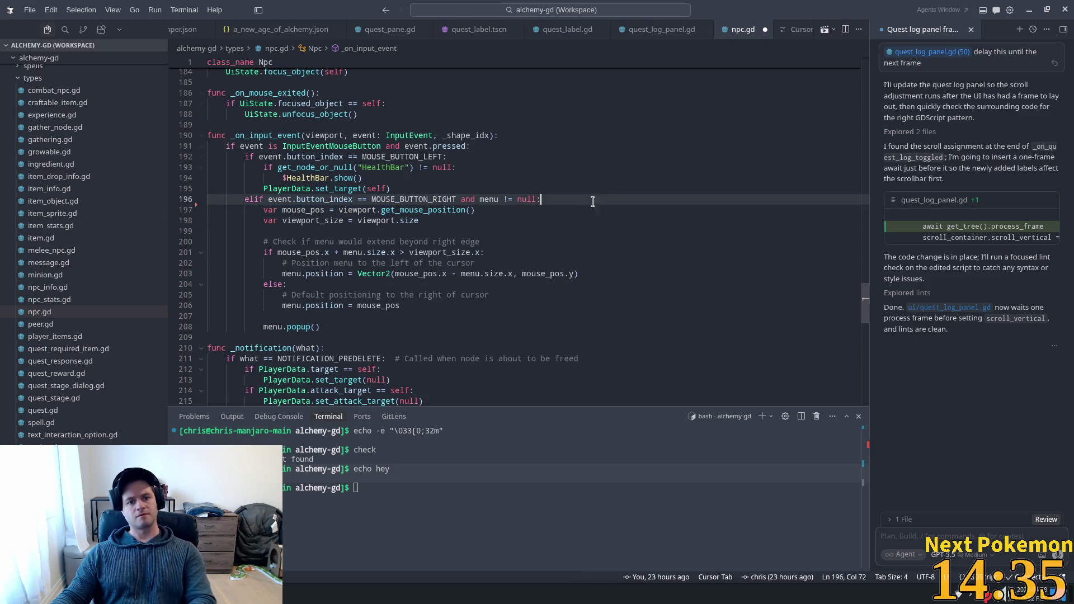
scroll(637, 189, up, 3)
scroll(637, 189, up, 2)
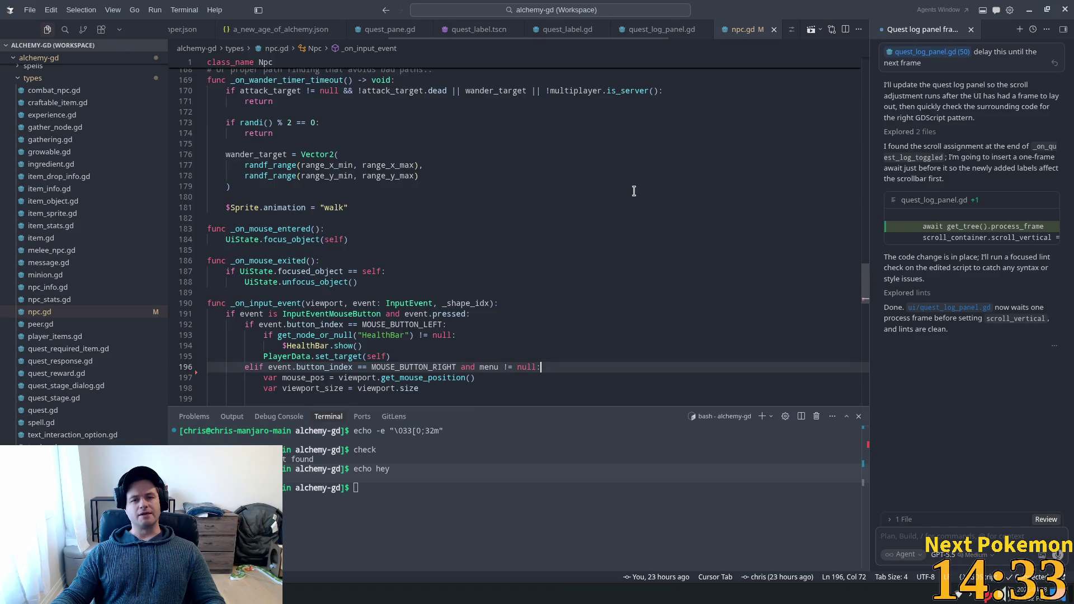
scroll(646, 192, up, 2)
scroll(700, 193, up, 1)
scroll(699, 192, up, 2)
scroll(700, 192, up, 3)
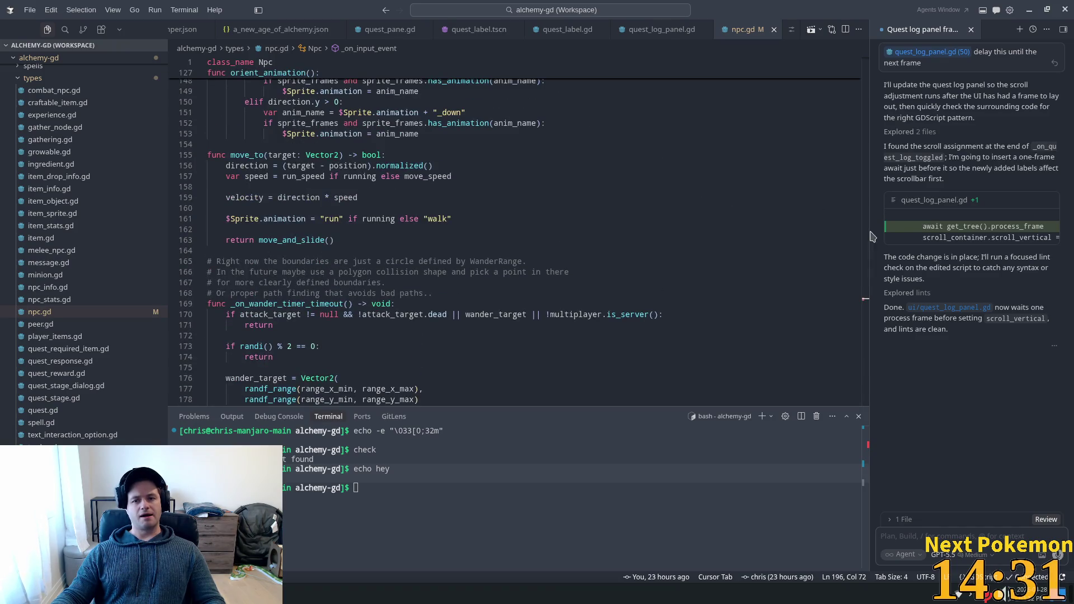
scroll(822, 153, up, 15)
key(ctrl+p)
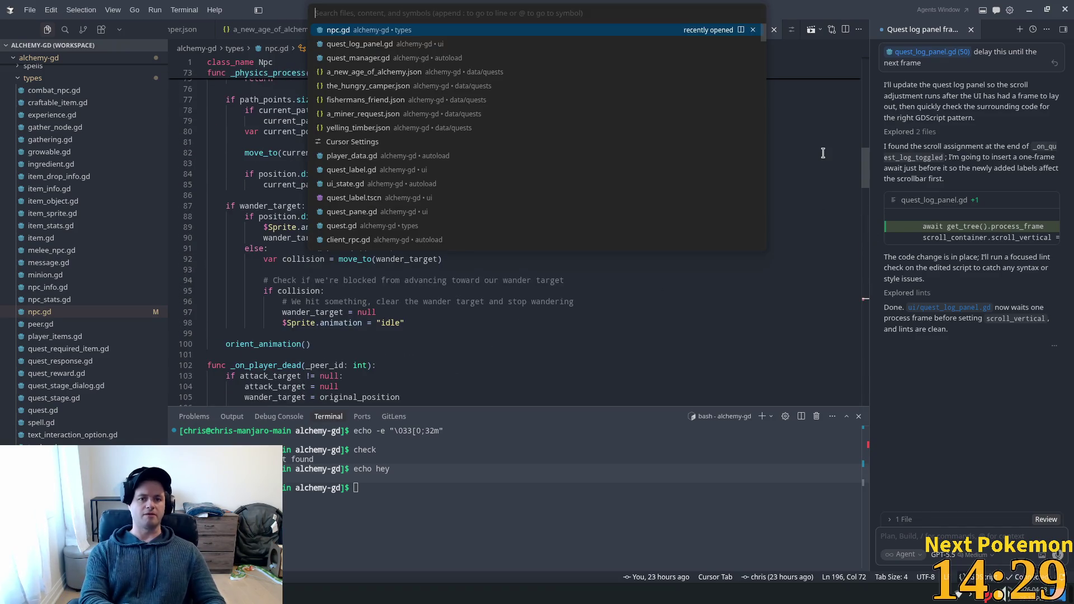
text(combat_n)
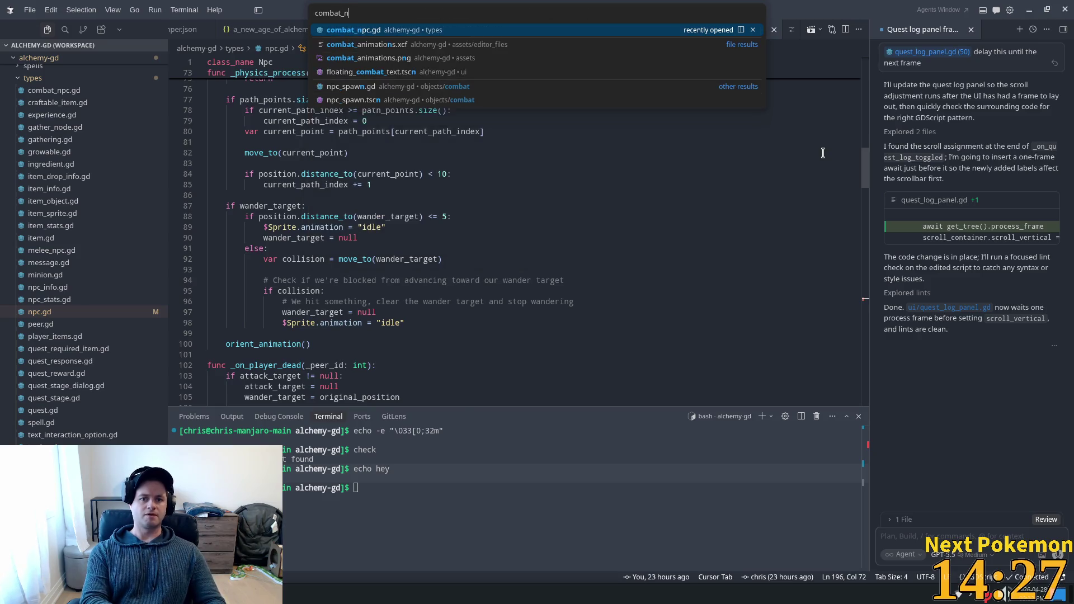
Step: Open combat_npc.gd and inspect the queue_free call in its take_damage function
key(Return)
key(ctrl+f)
text(que)
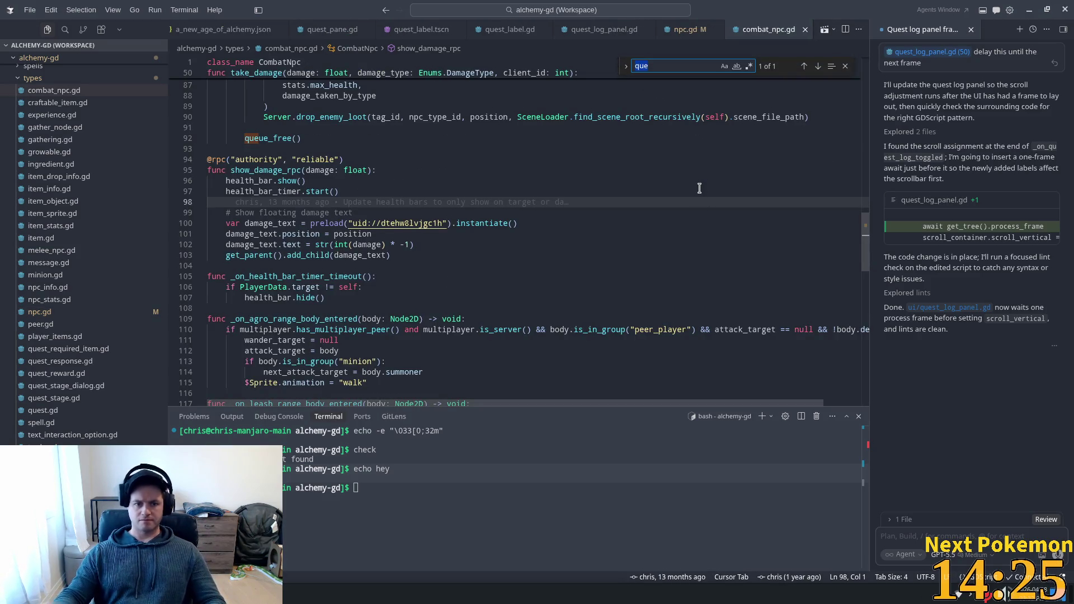
key(BackSpace)
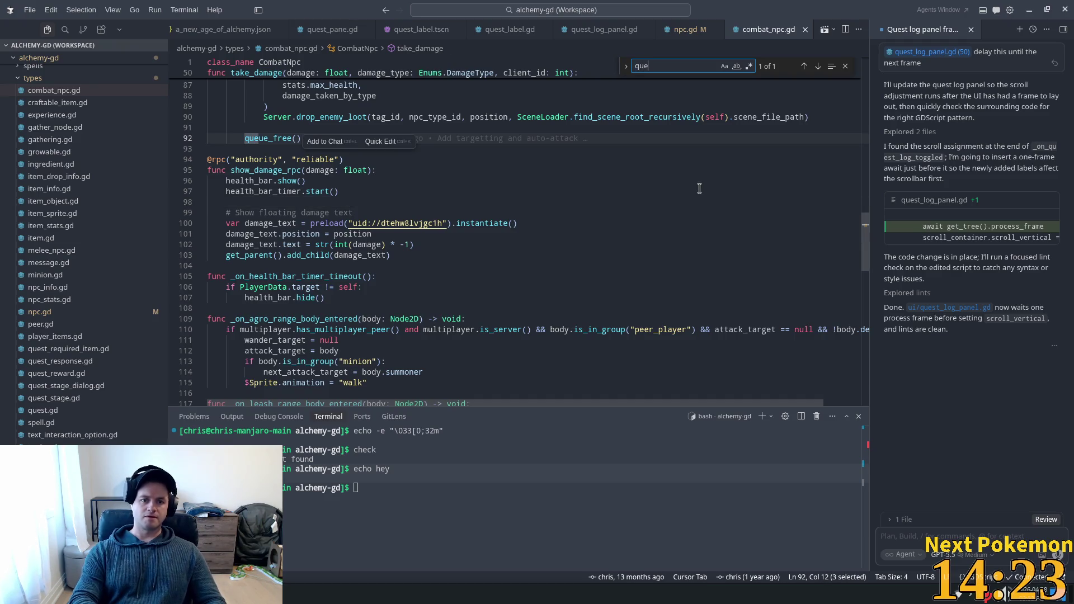
scroll(348, 240, up, 3)
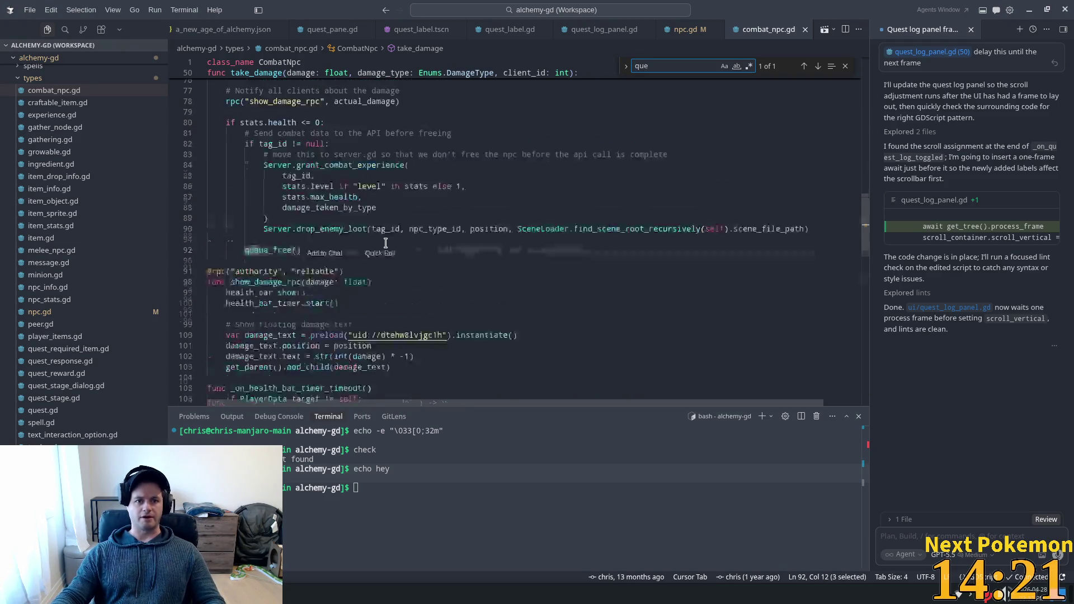
scroll(369, 241, up, 3)
scroll(386, 241, up, 2)
scroll(387, 241, down, 3)
scroll(294, 269, down, 1)
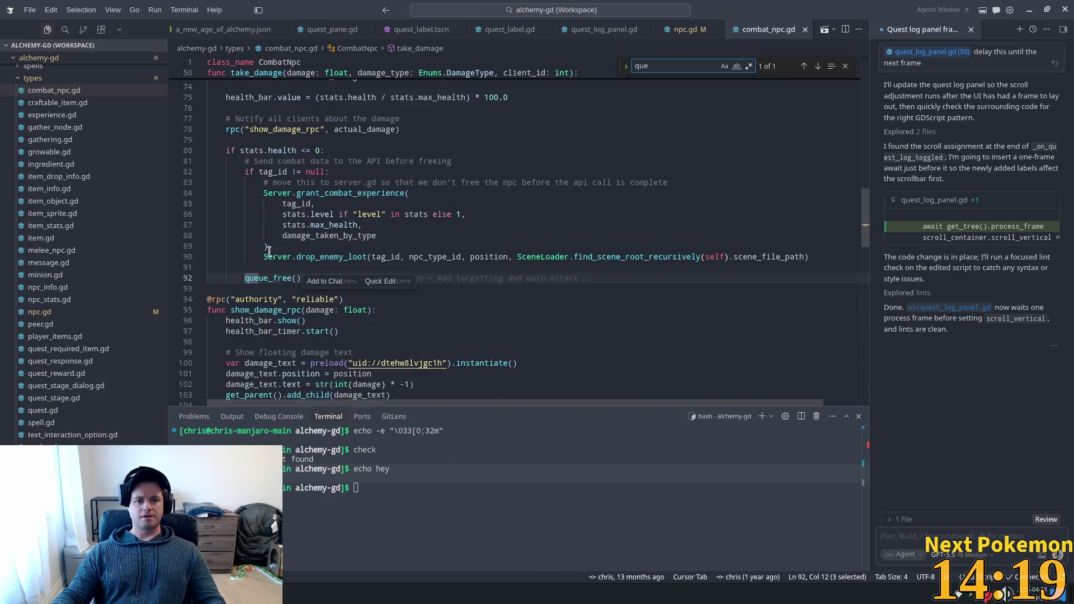
double_click(293, 277)
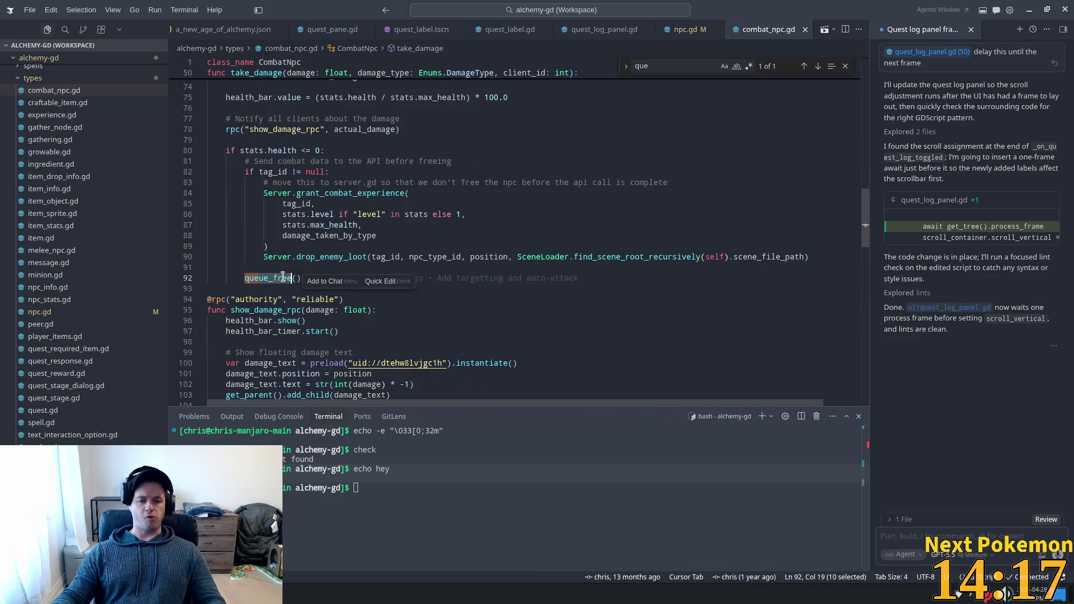
click(304, 276)
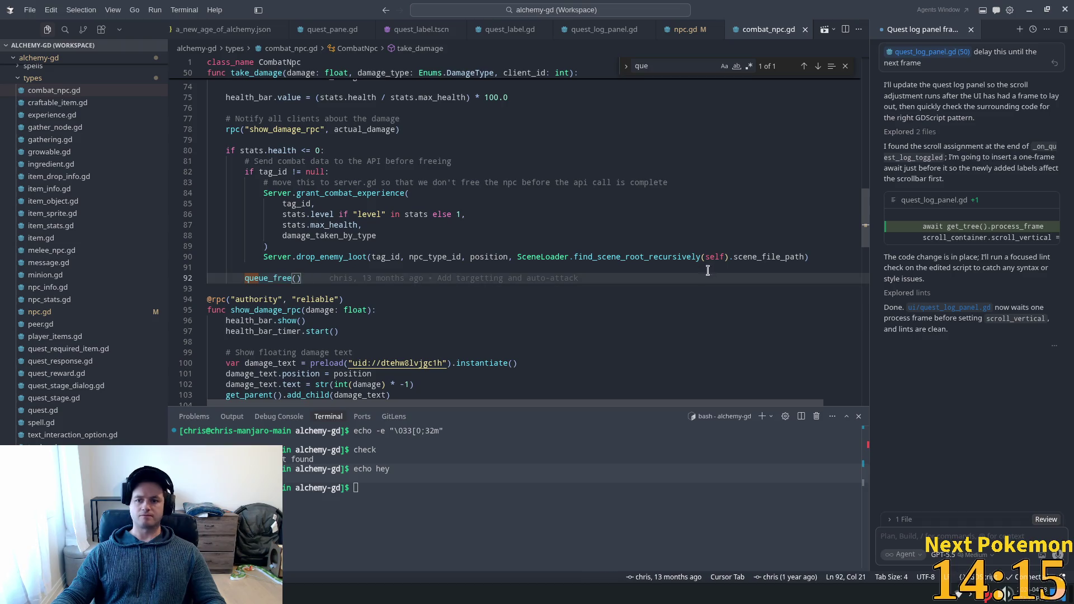
mouse_move(352, 193)
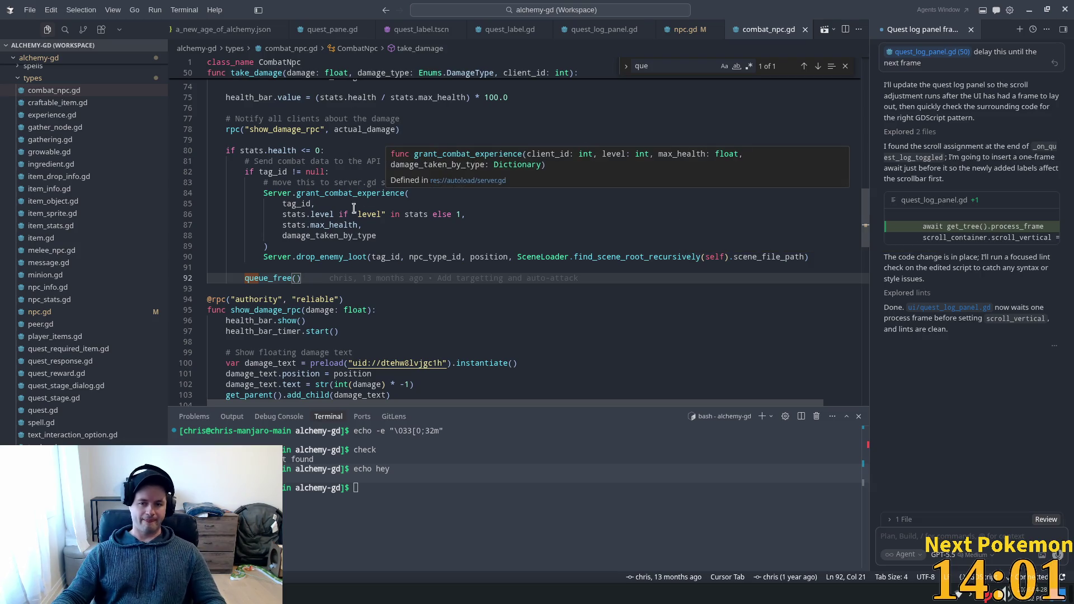
scroll(402, 258, up, 3)
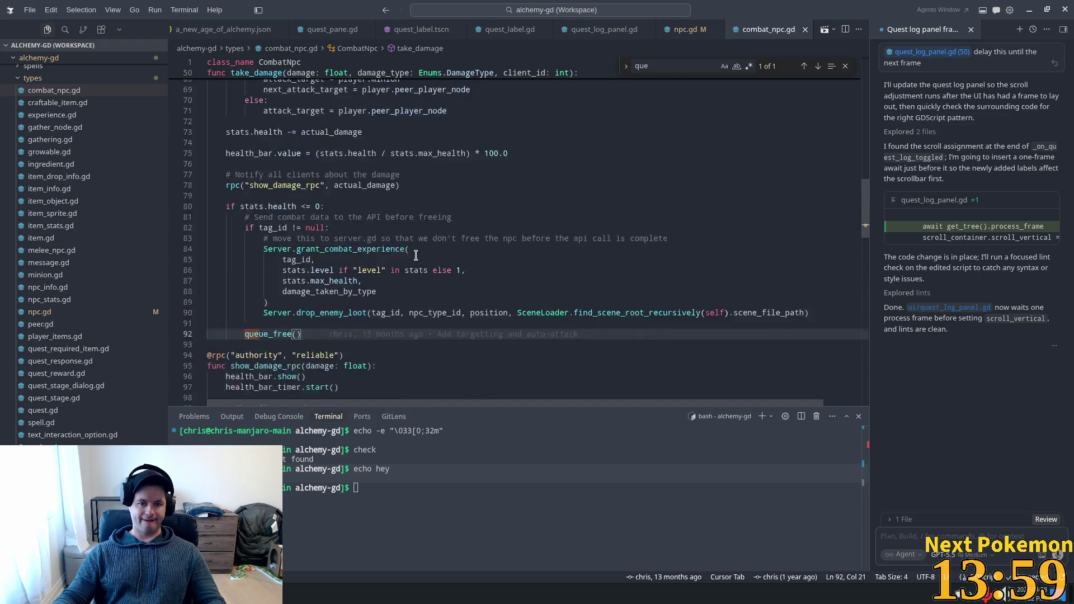
scroll(415, 254, up, 2)
scroll(414, 254, down, 2)
scroll(416, 255, down, 2)
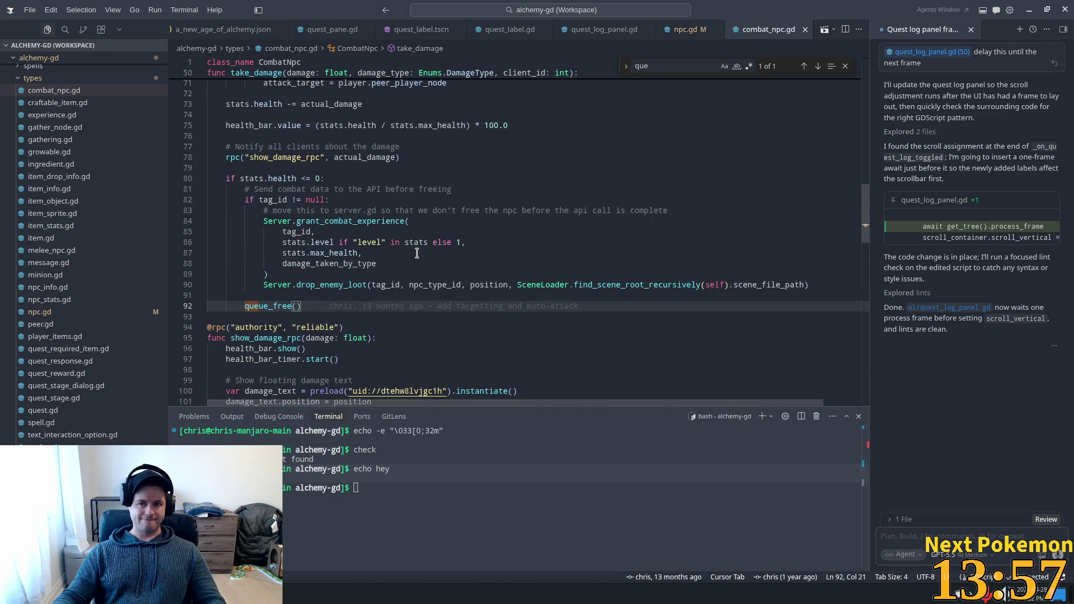
scroll(415, 253, up, 3)
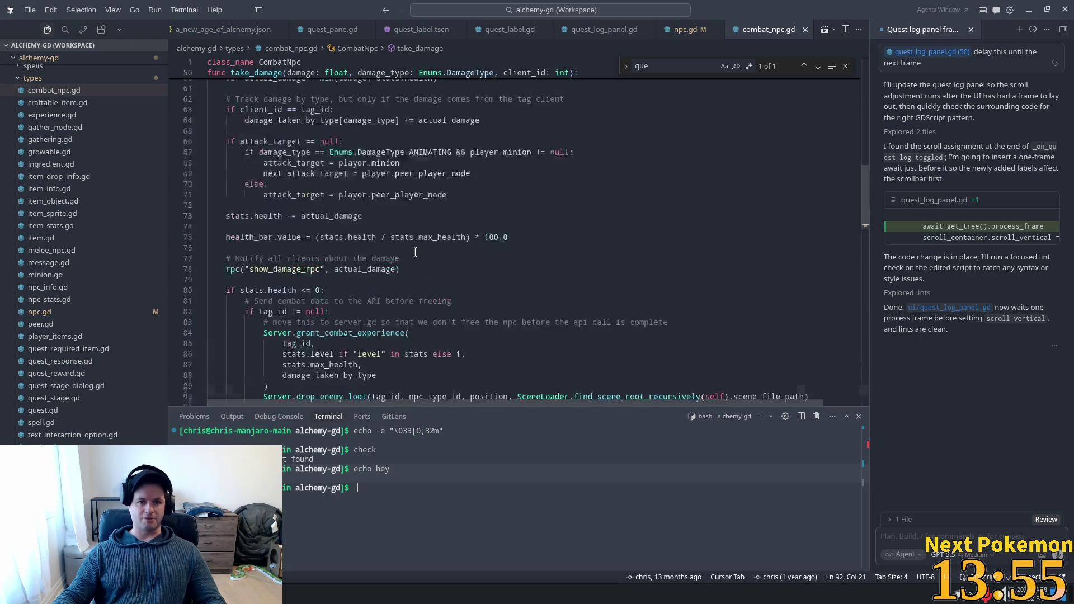
scroll(417, 243, up, 1)
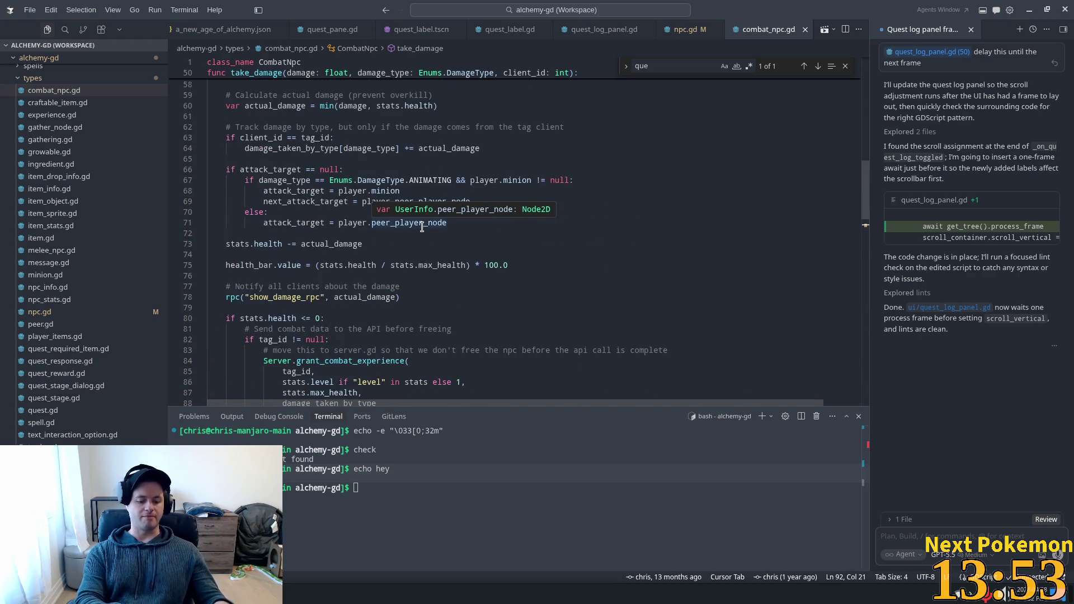
key(ctrl+p)
text(u)
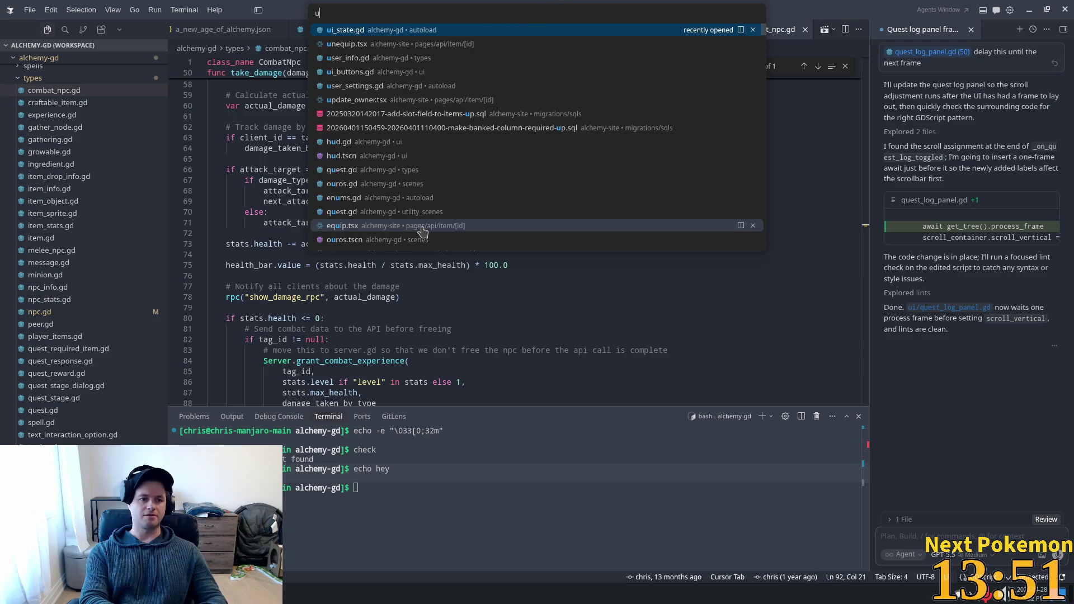
text(ista)
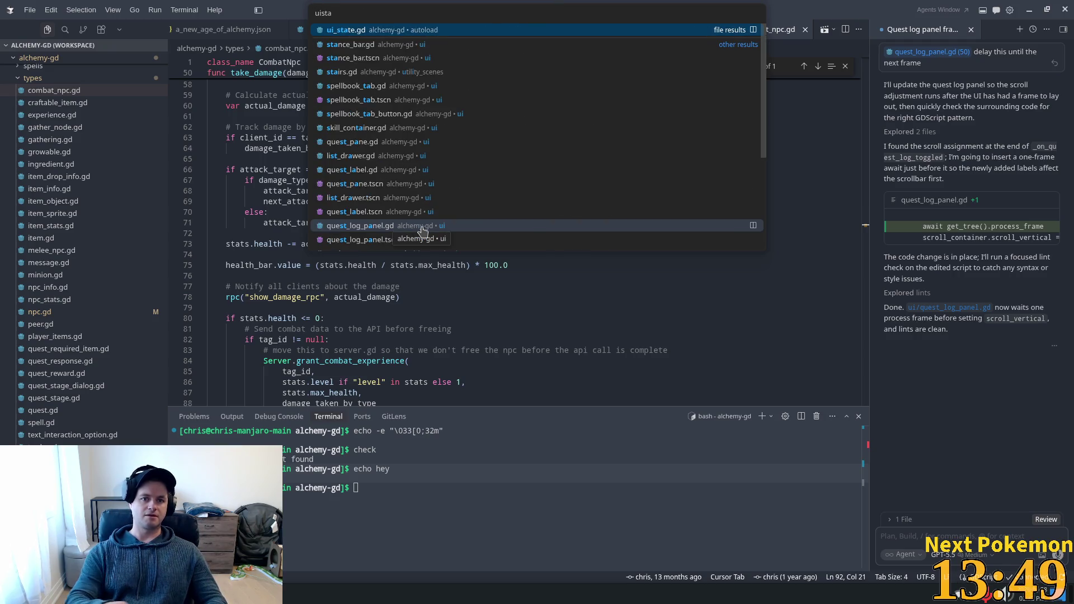
Step: Open ui_state.gd, look over open_quest_complete_pane, and close the 'que' search
key(Return)
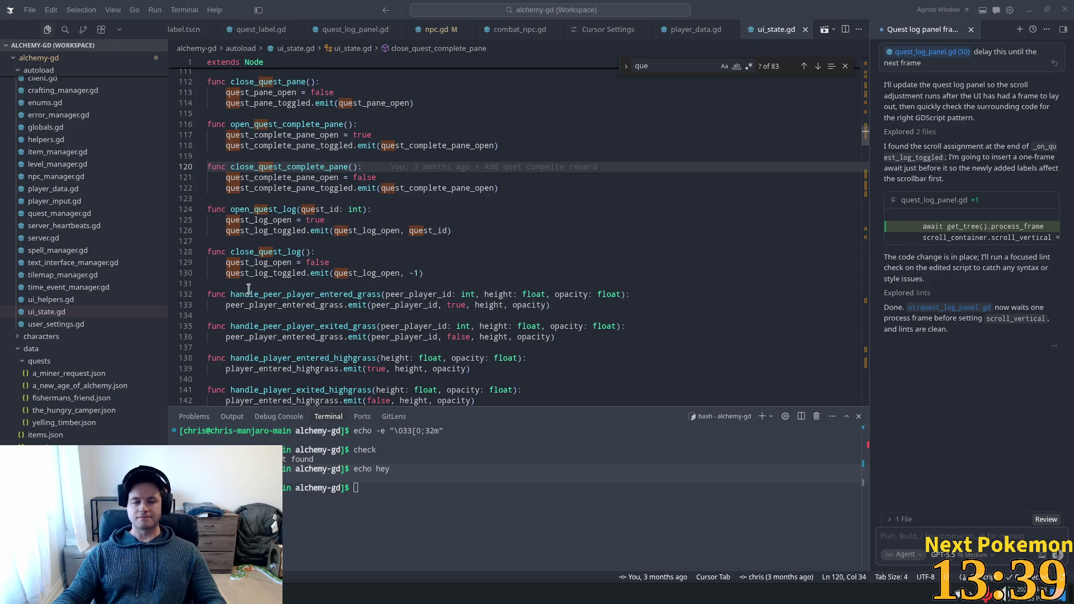
click(468, 146)
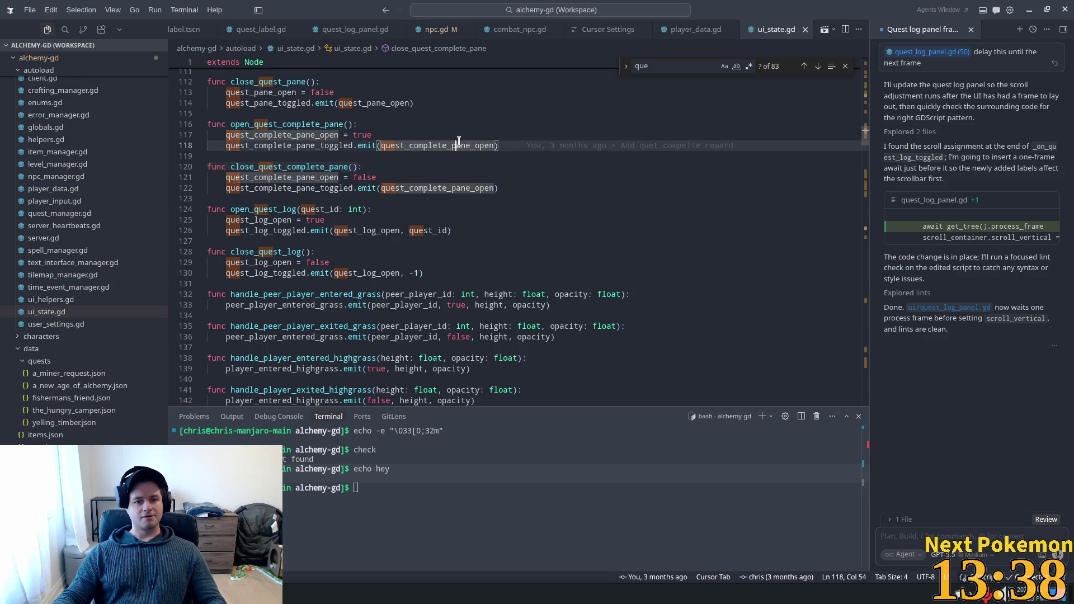
click(844, 71)
click(522, 126)
scroll(623, 179, up, 3)
scroll(679, 163, up, 2)
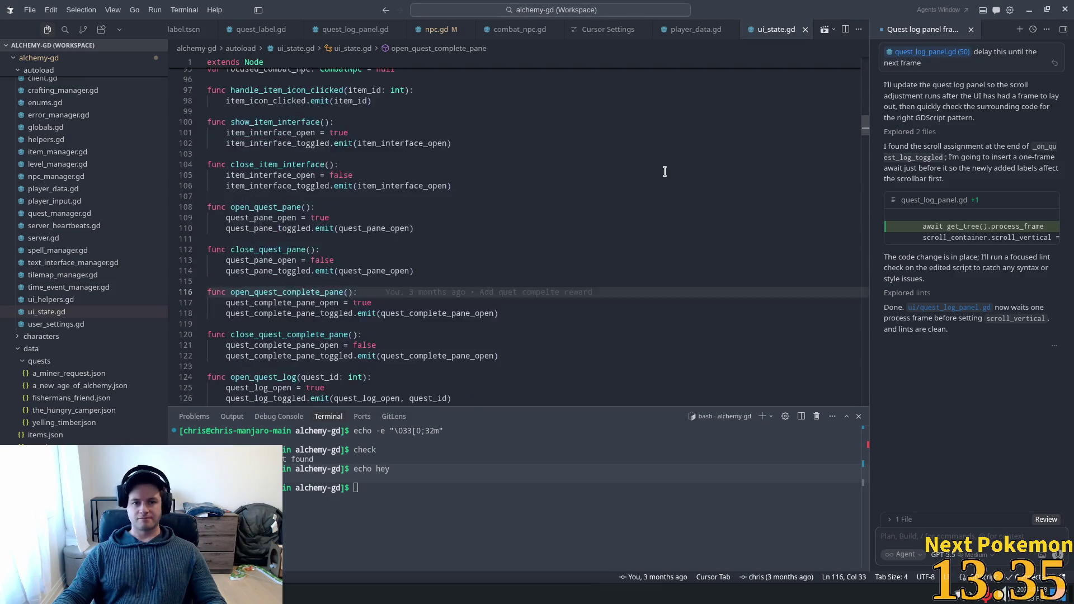
scroll(664, 168, up, 2)
scroll(691, 213, up, 2)
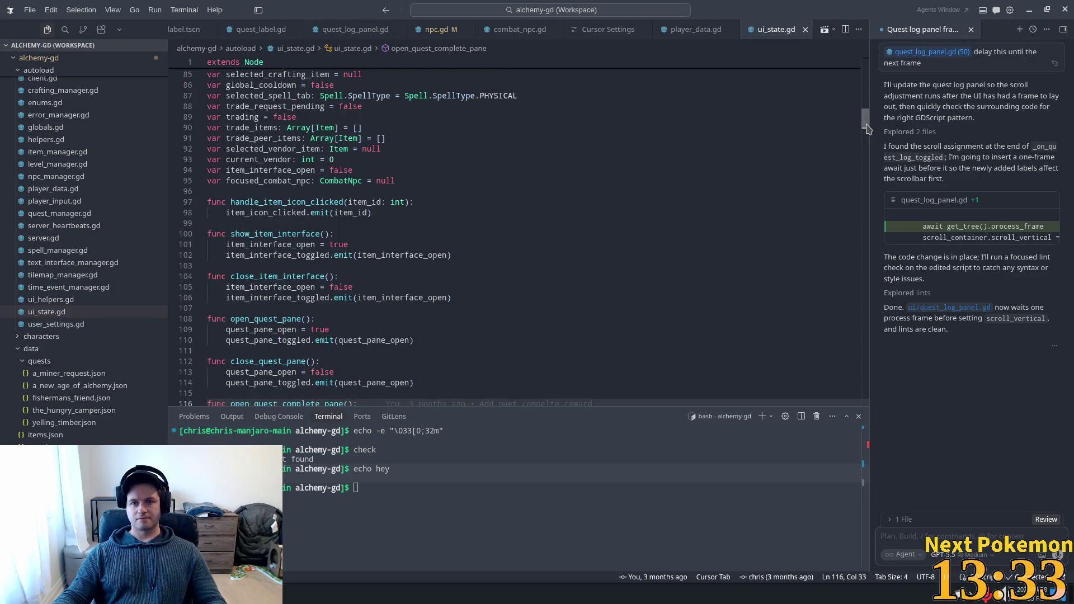
scroll(866, 128, up, 5)
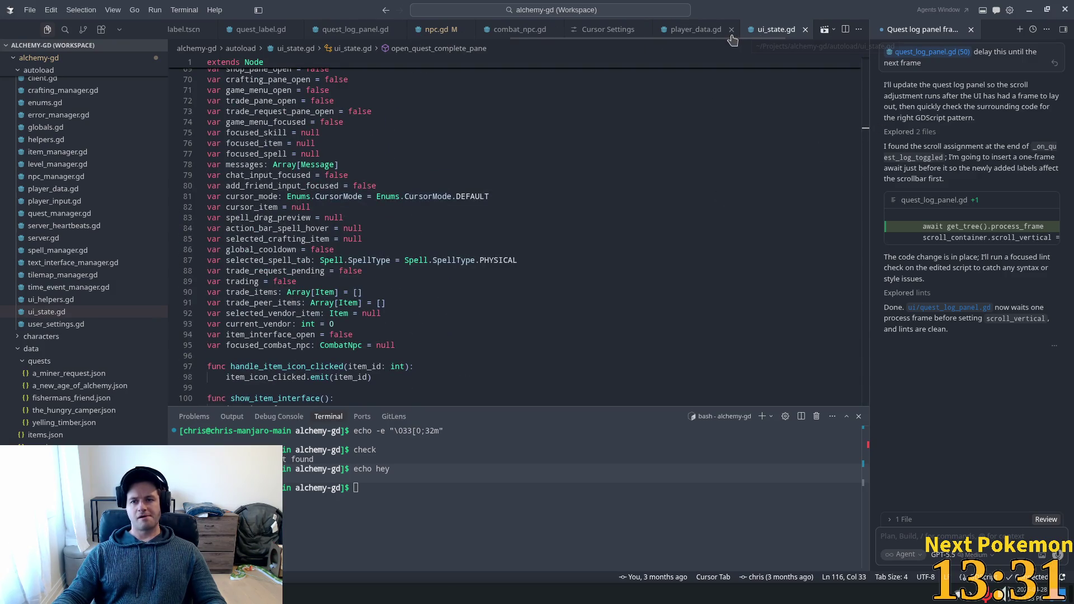
scroll(731, 34, down, 2)
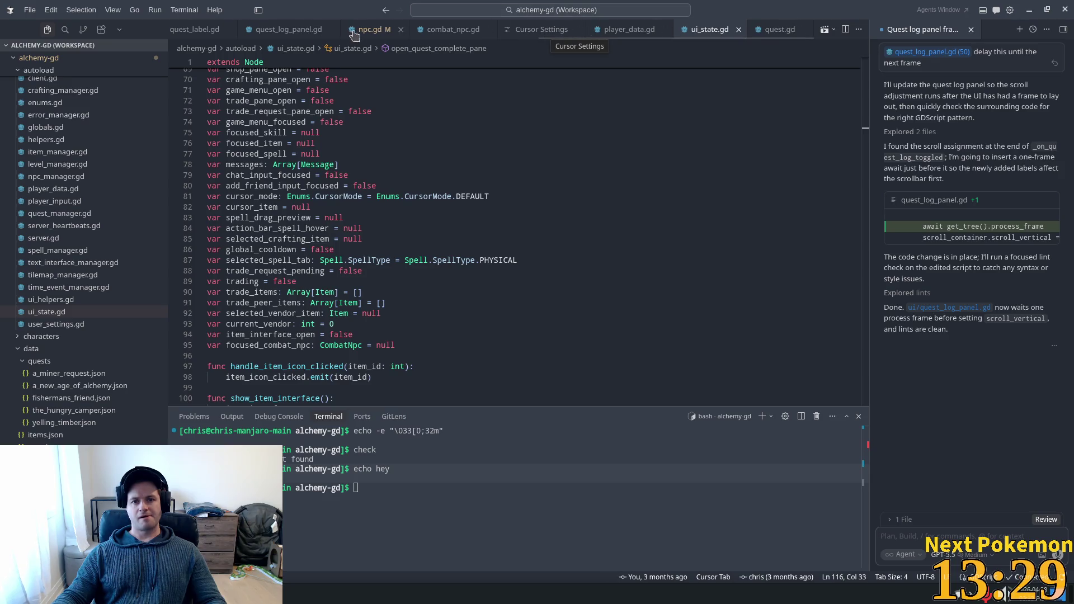
Step: In combat_npc.gd's take_damage, select the health <= 0 check and the combat experience block above queue_free
click(449, 29)
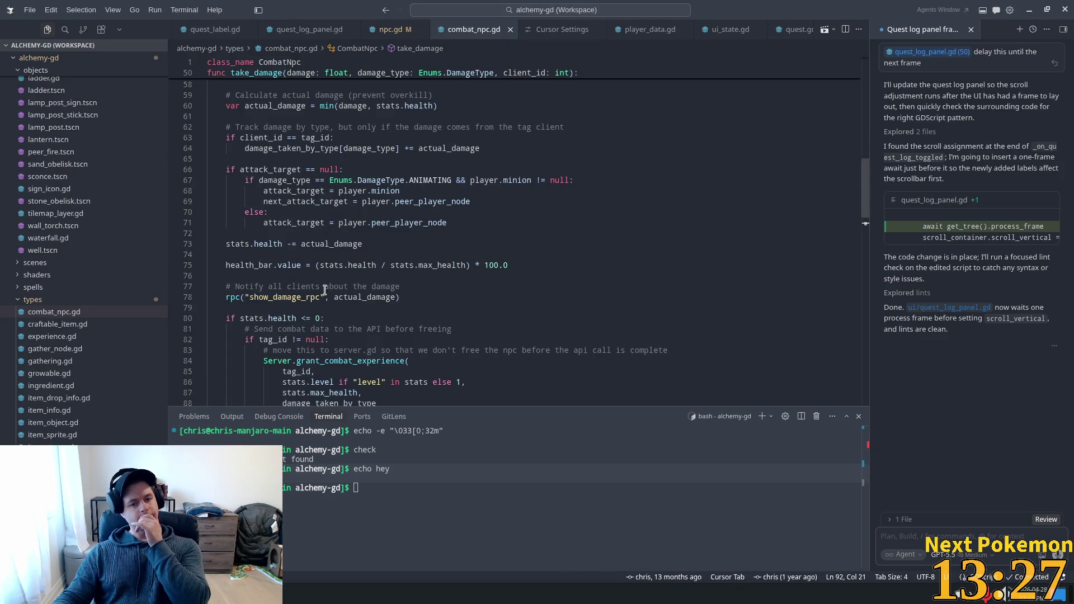
scroll(315, 288, up, 5)
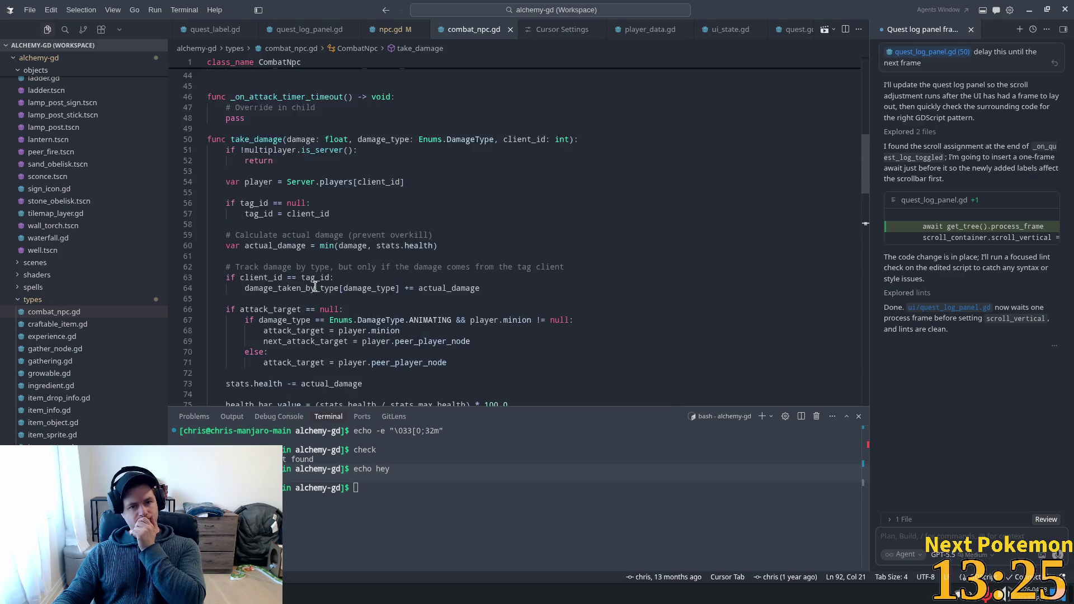
double_click(253, 167)
scroll(273, 210, down, 3)
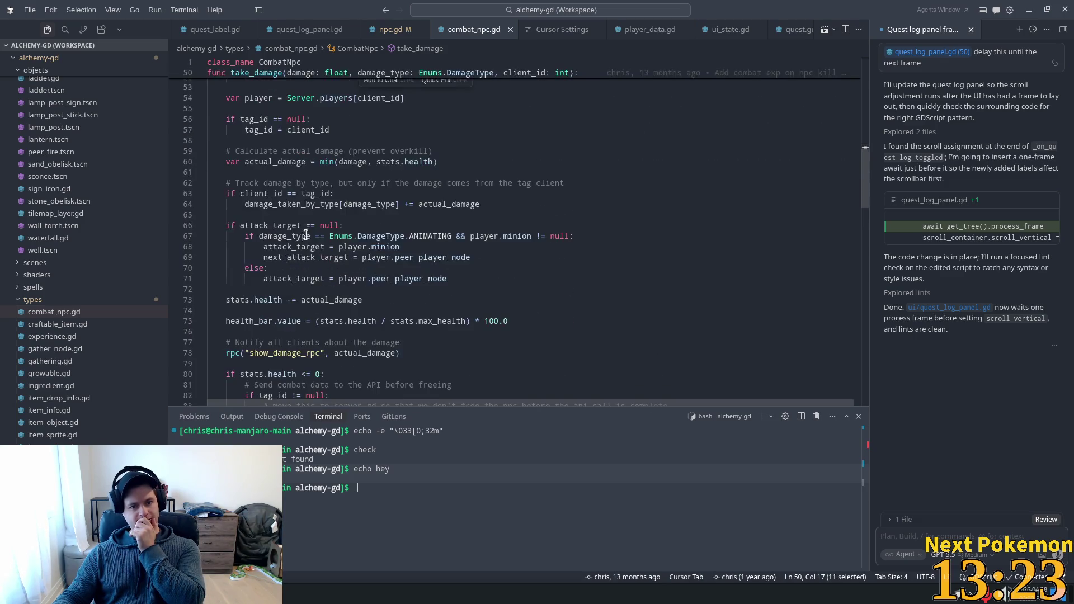
scroll(291, 252, down, 3)
scroll(310, 293, down, 3)
click(311, 178)
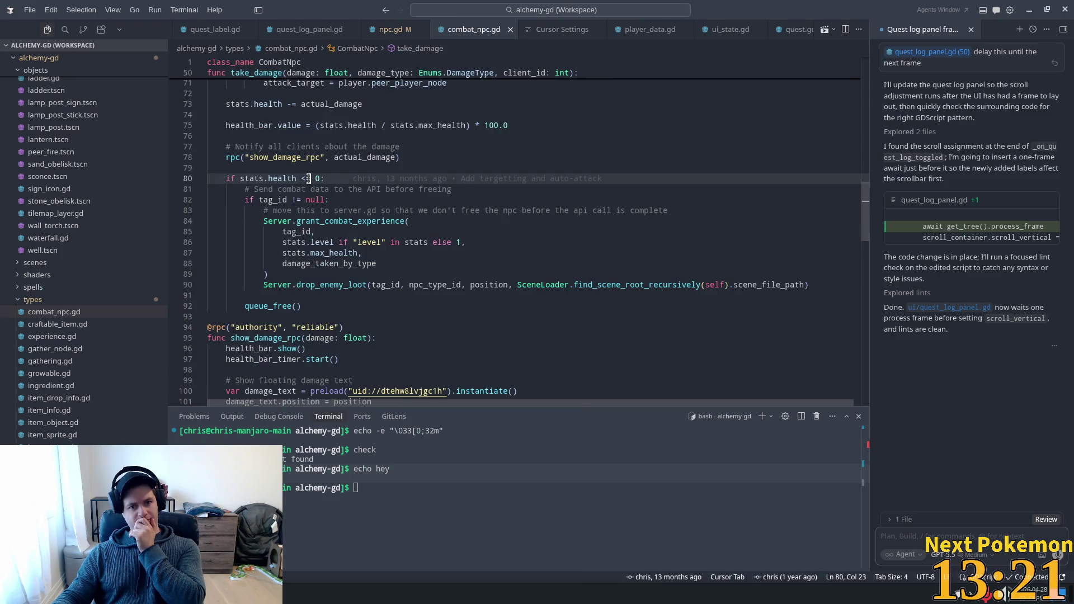
drag(372, 178, 226, 178)
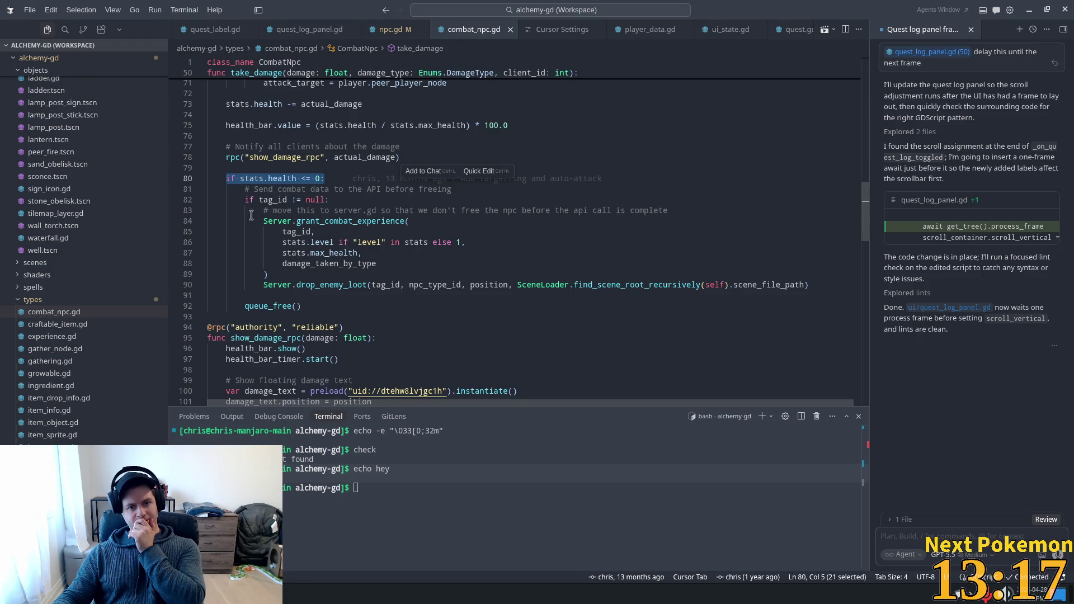
drag(250, 214, 277, 277)
click(336, 284)
Step: Open target_nameplate.gd and select its PlayerData.target_changed connection on line 11
click(271, 305)
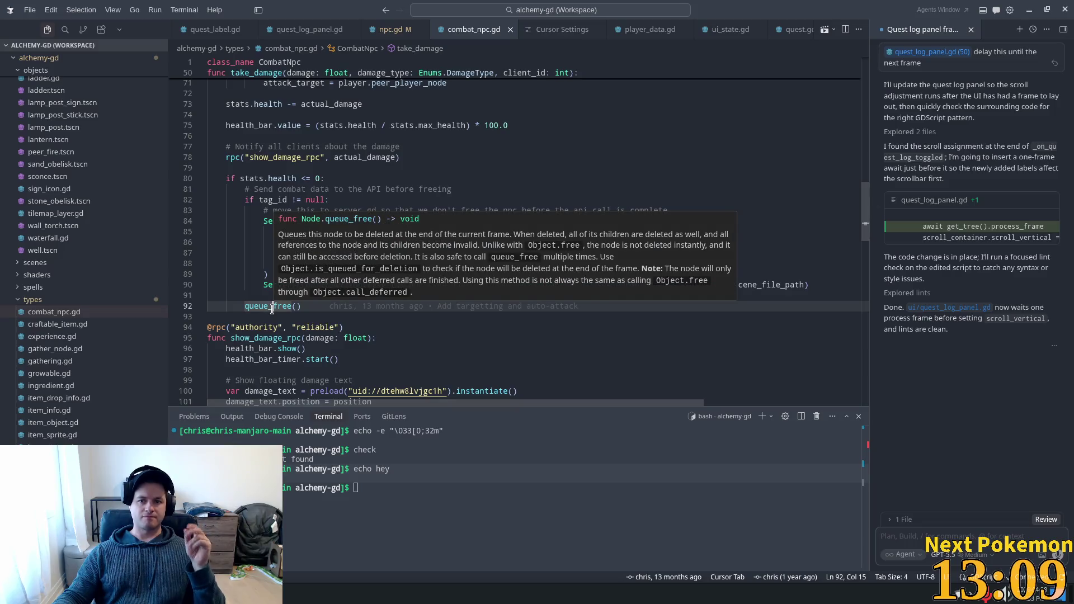
key(ctrl+p)
text(ta)
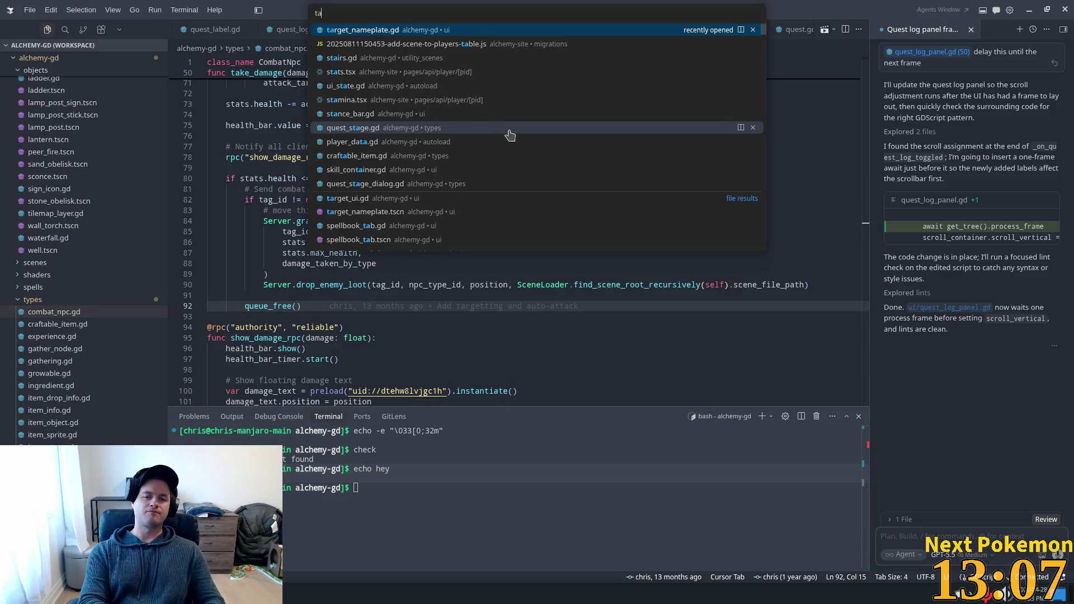
text(rg)
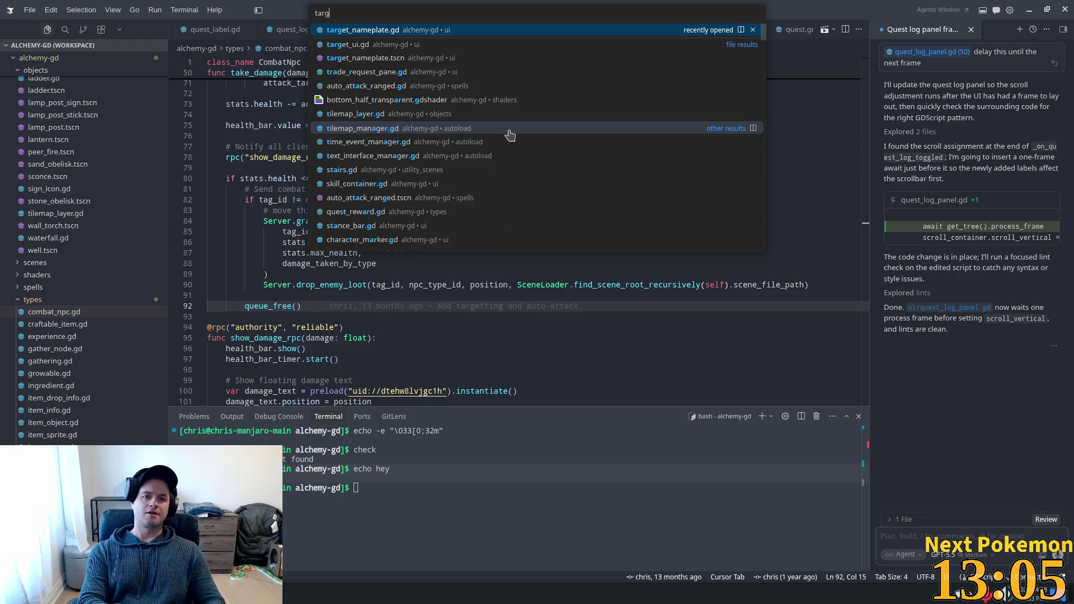
text(et)
key(Return)
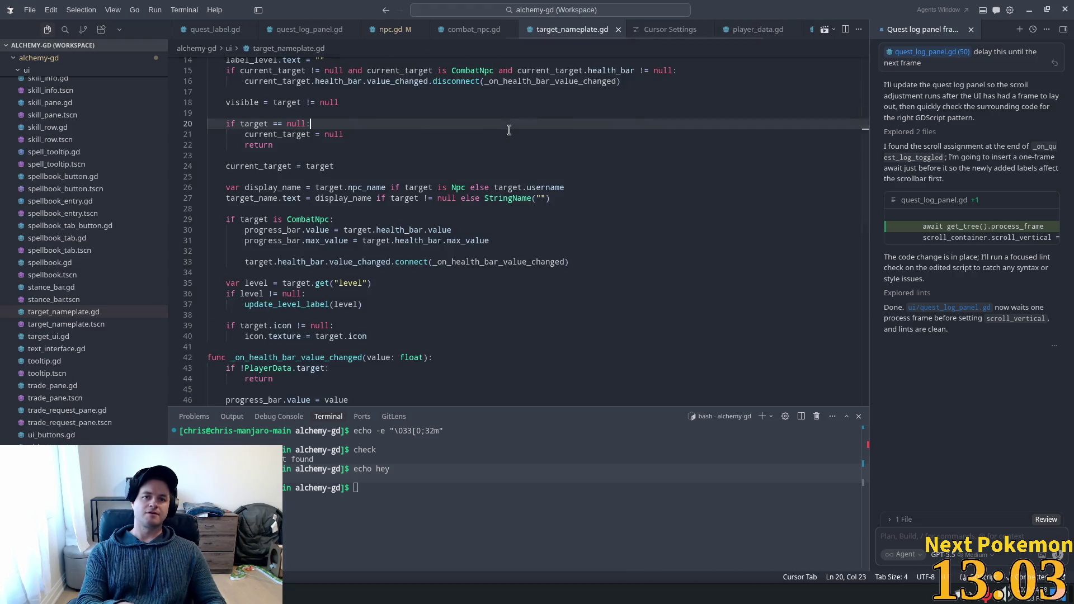
scroll(328, 187, up, 2)
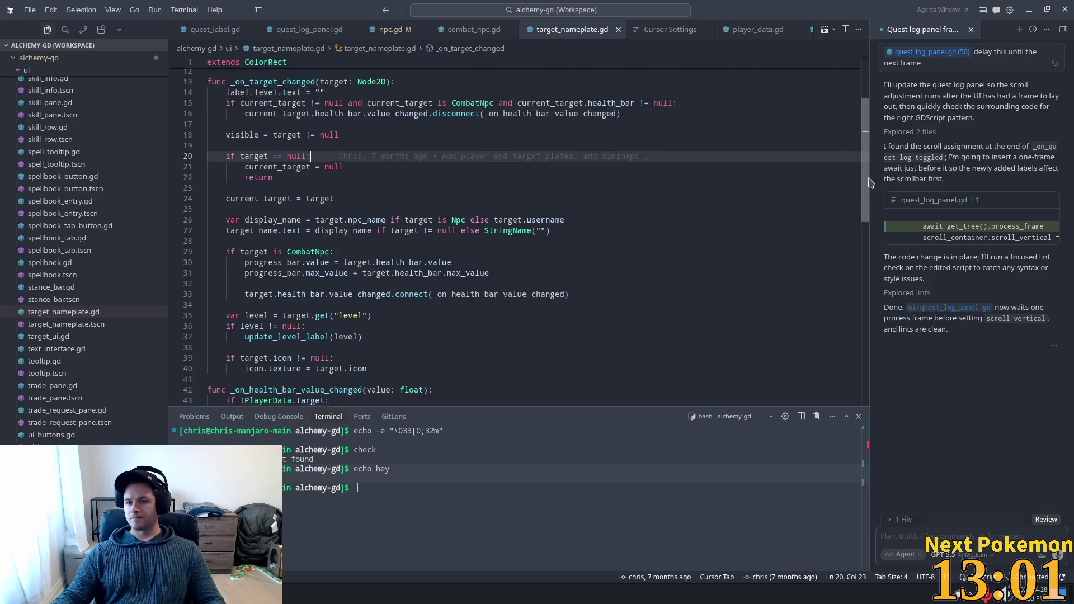
scroll(327, 186, up, 2)
click(311, 177)
double_click(310, 177)
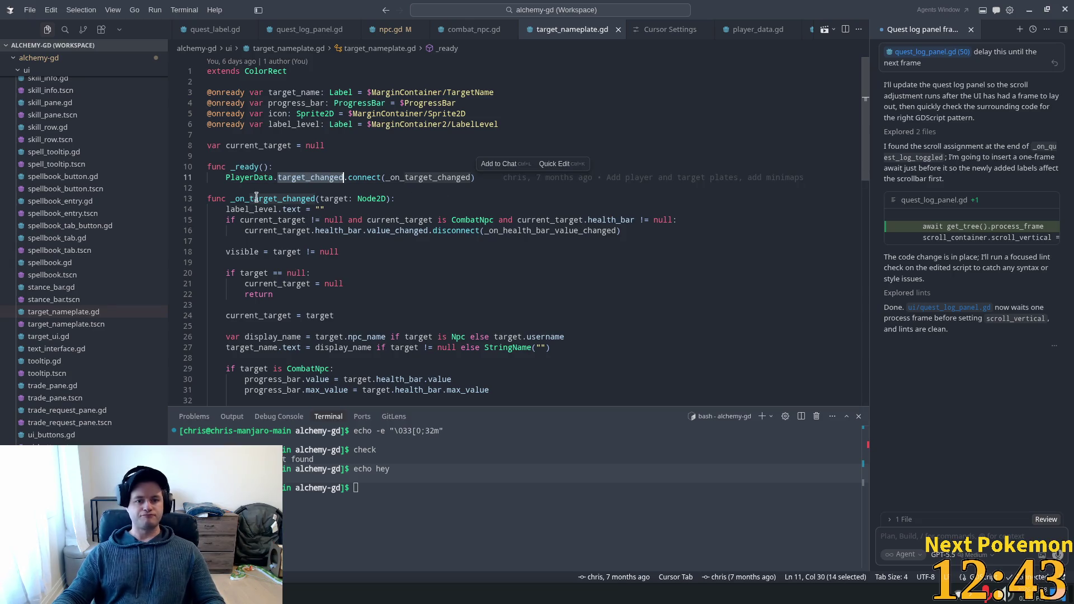
mouse_move(51, 45)
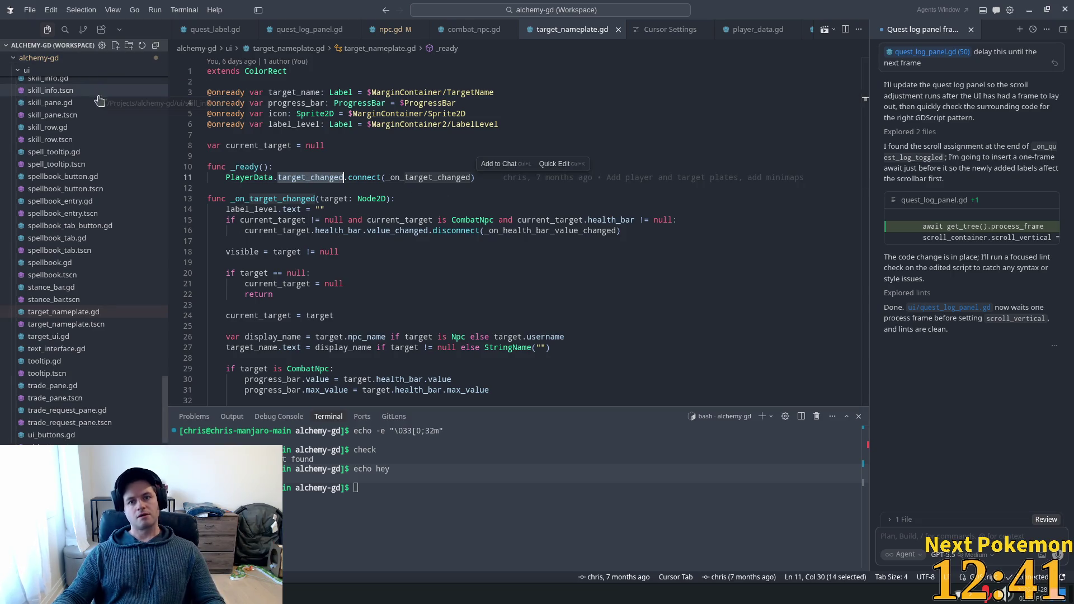
Step: Project-search 'target_changed.emi' and open the emit in player_data.gd's set_target
key(ctrl+shift+f)
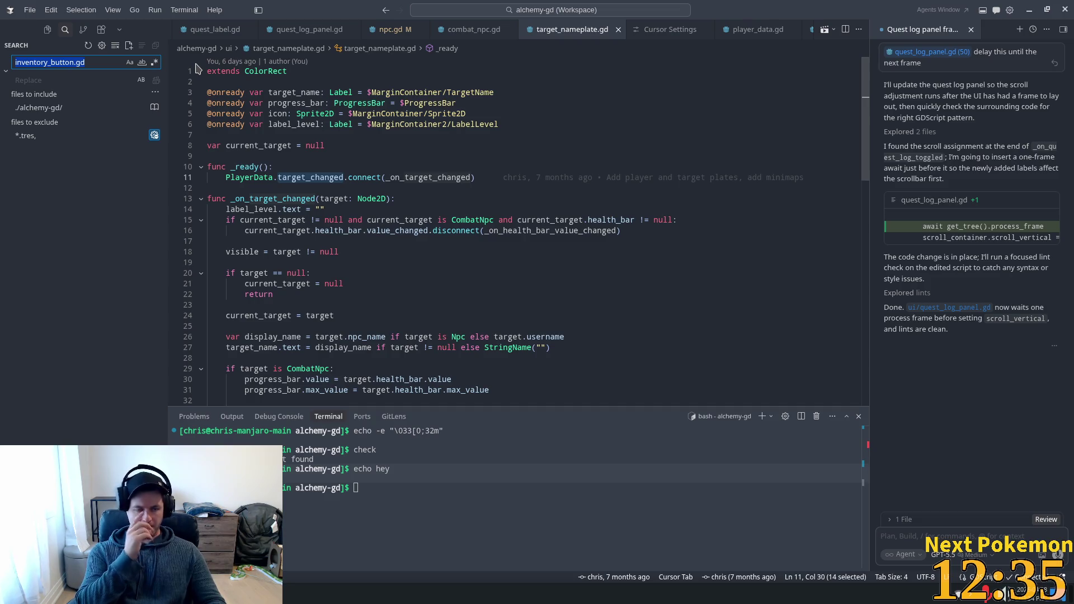
text(player)
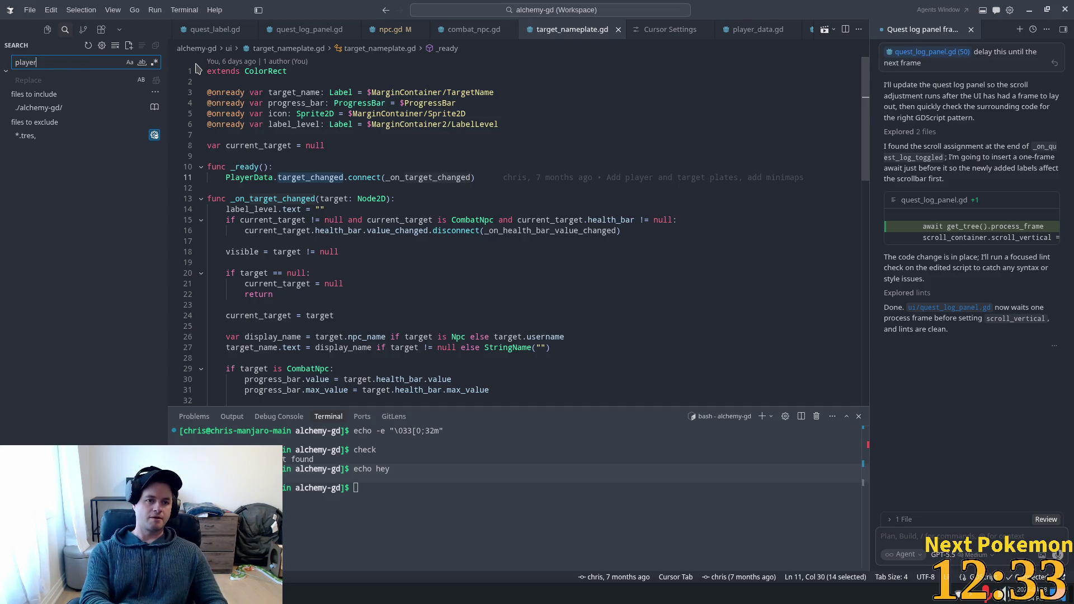
text(data.target_changed)
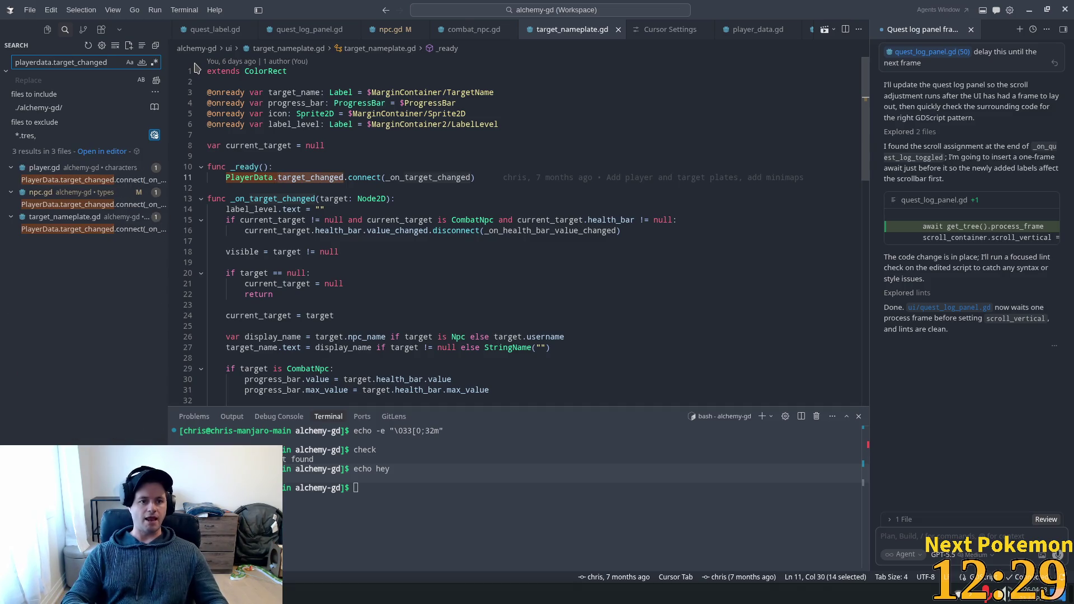
text(.emi)
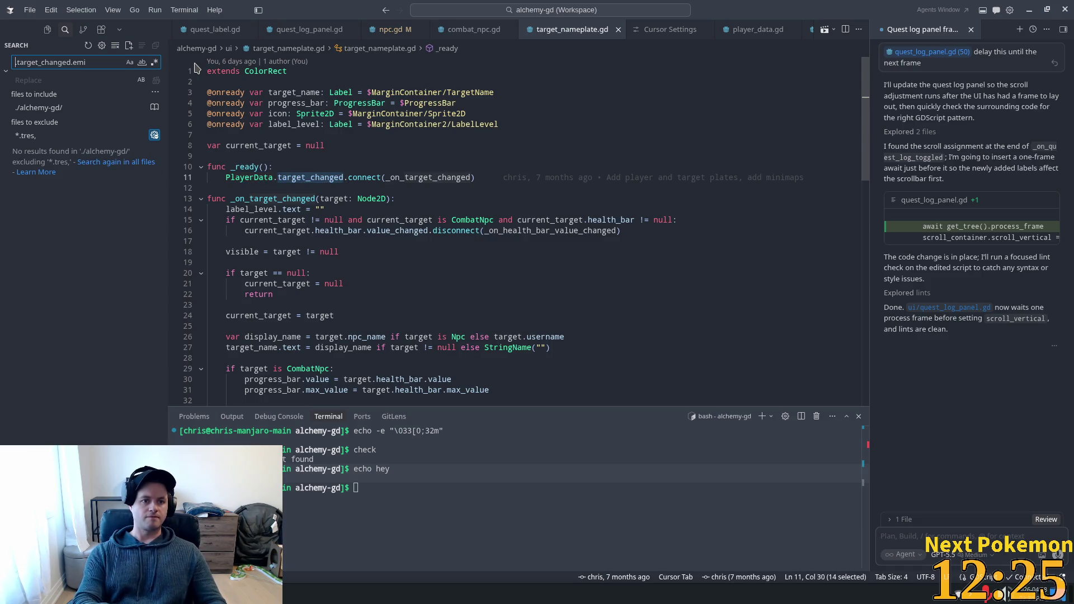
key(Return)
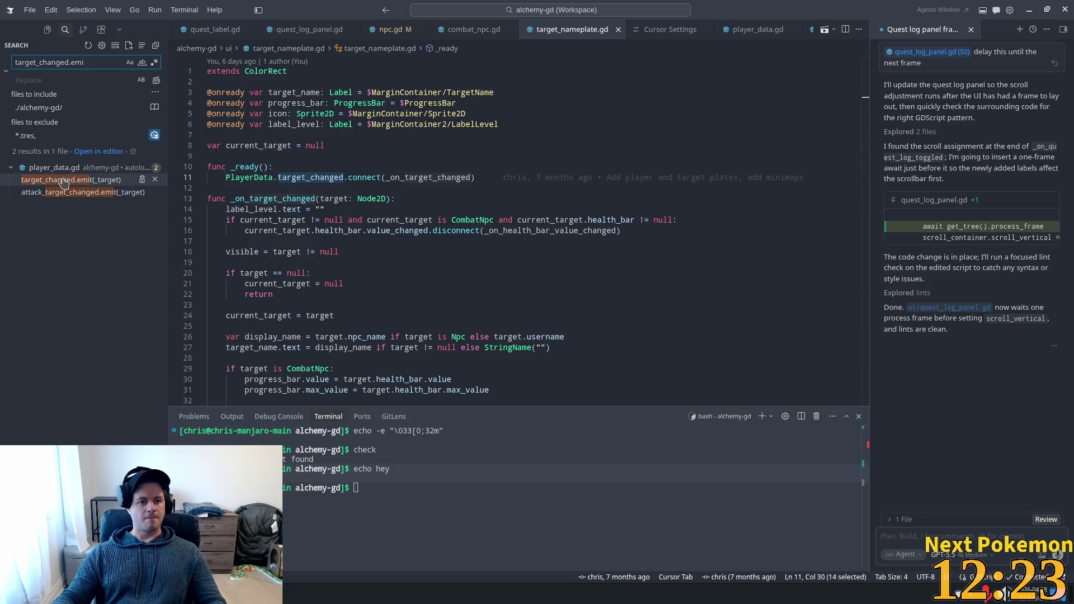
click(64, 181)
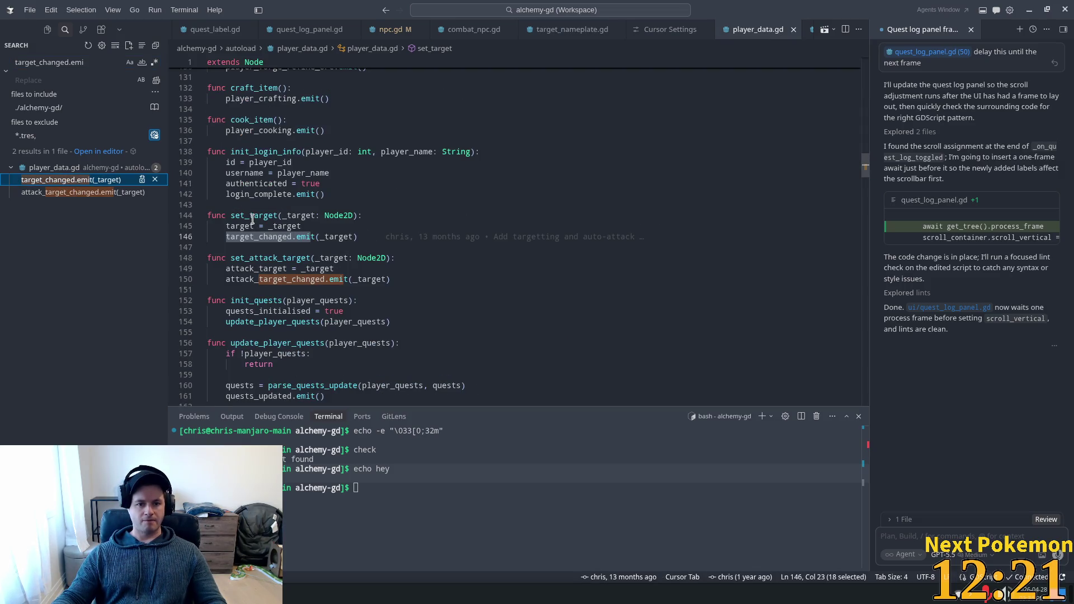
double_click(245, 237)
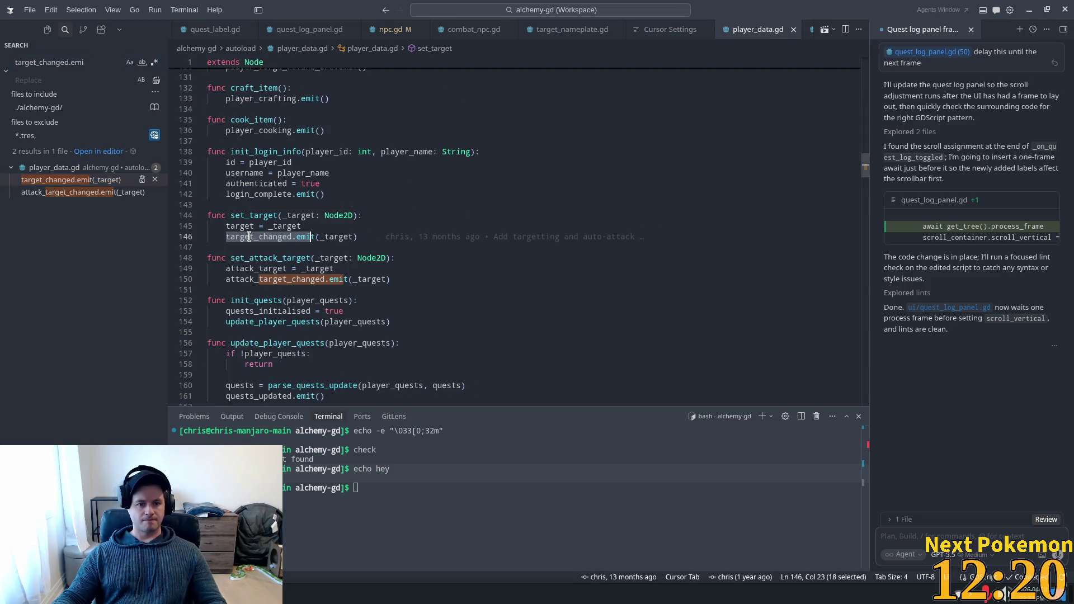
Step: Inspect player_data.gd's set_attack_target function and select its name
click(65, 193)
click(239, 215)
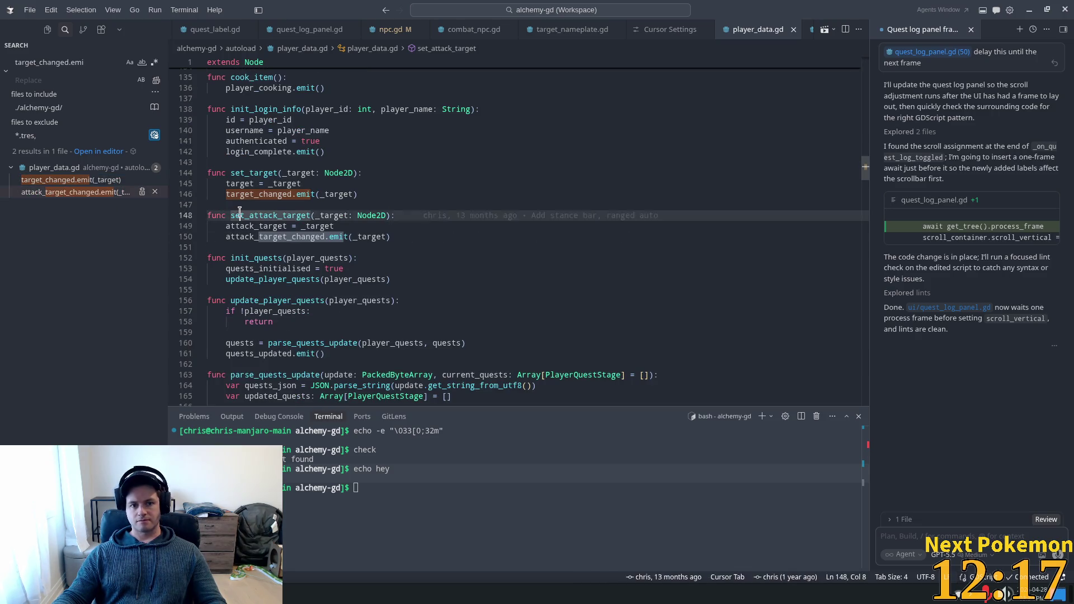
double_click(239, 215)
double_click(375, 226)
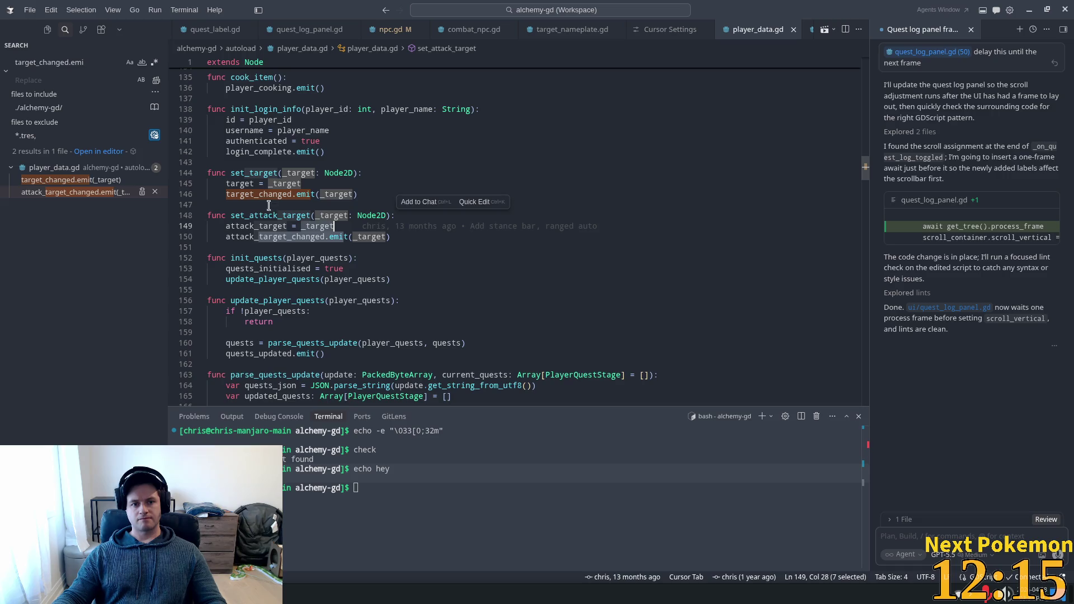
click(252, 179)
double_click(259, 215)
key(ctrl+c)
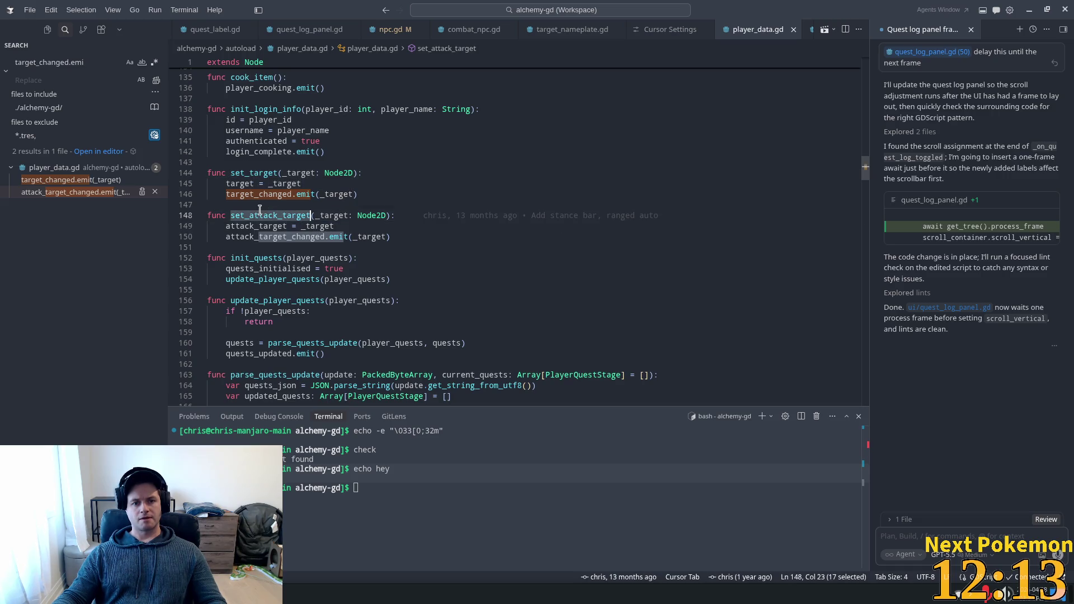
Step: Replace the project search query with set_attack_target to list its five matches
click(39, 58)
key(ctrl+a)
key(ctrl+v)
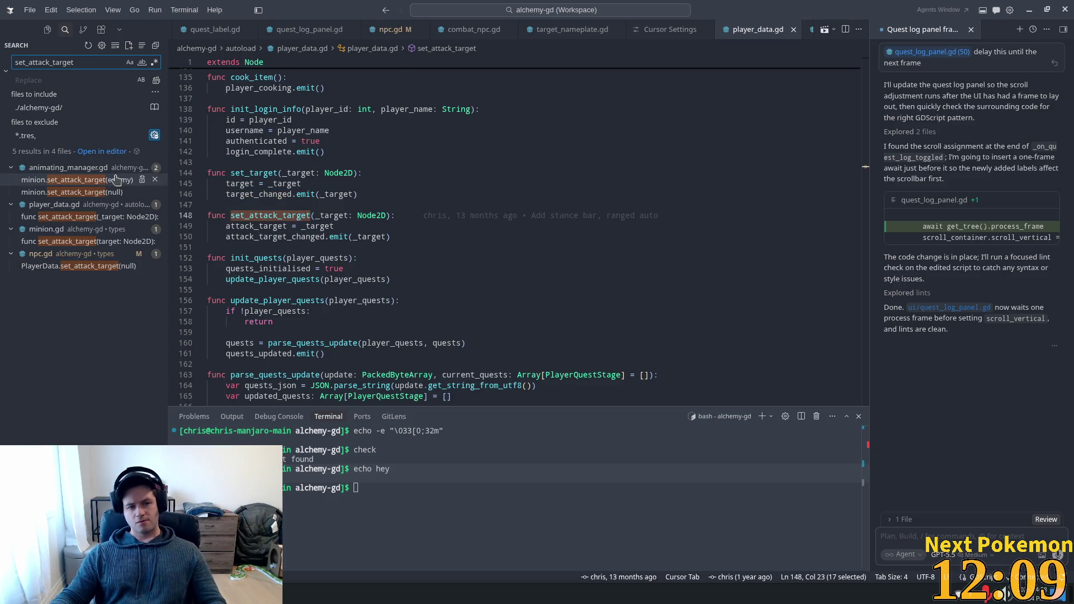
mouse_move(80, 253)
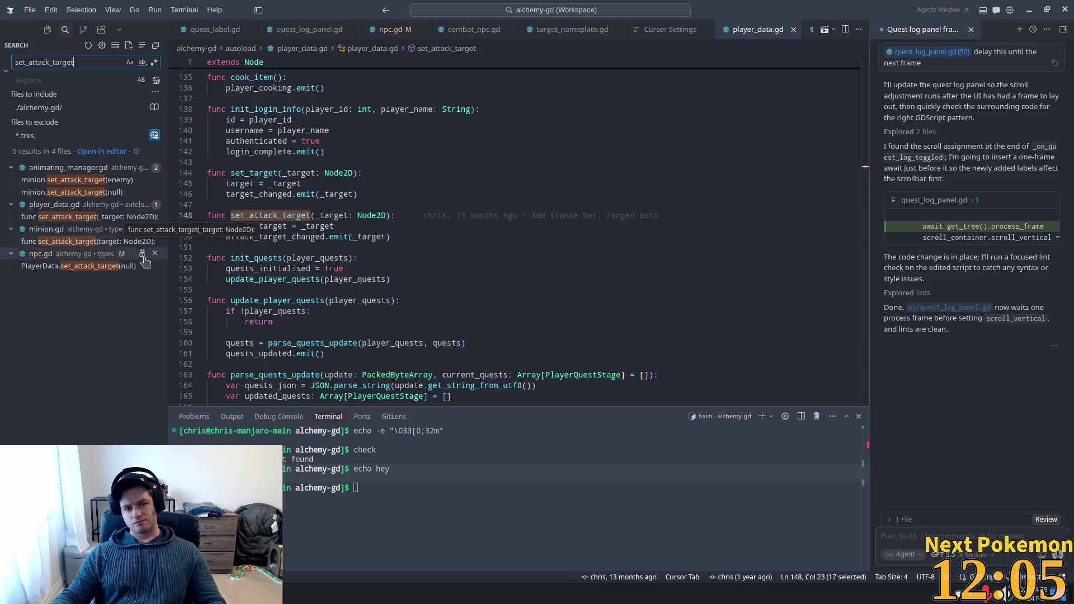
click(94, 267)
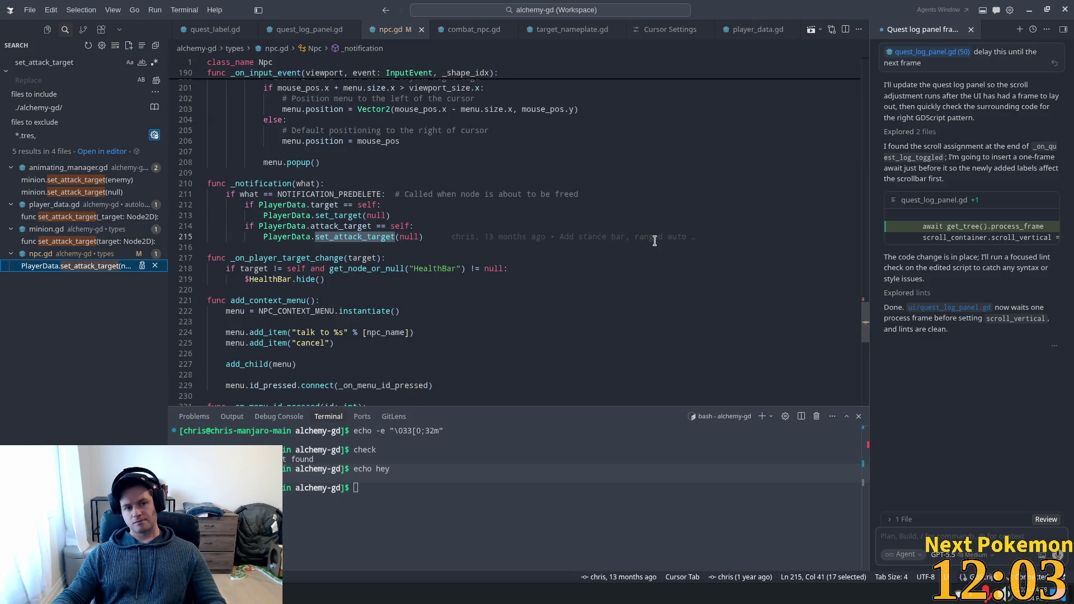
double_click(330, 194)
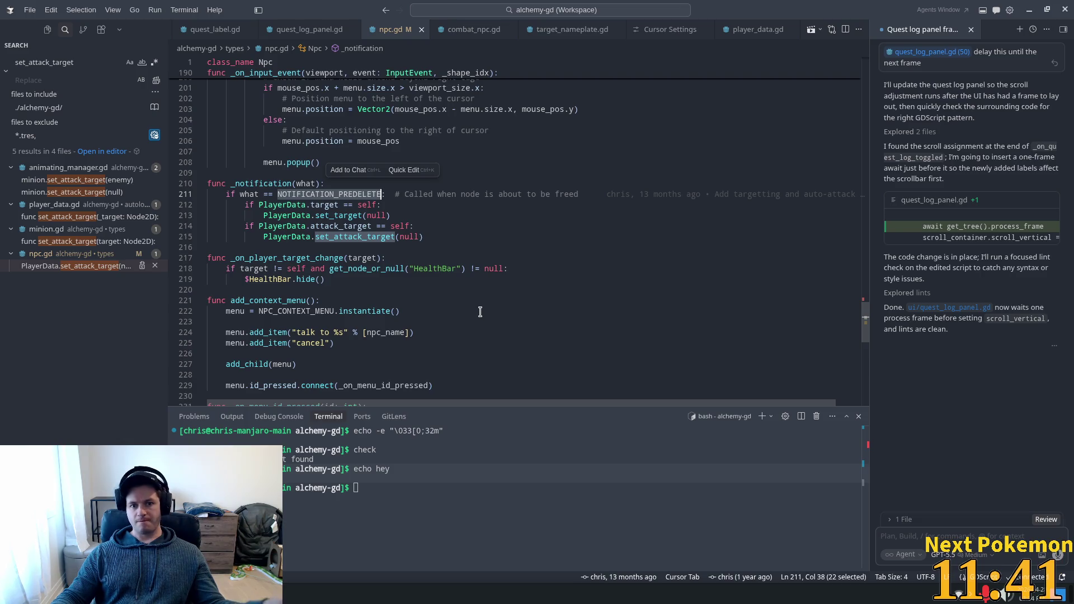
click(352, 226)
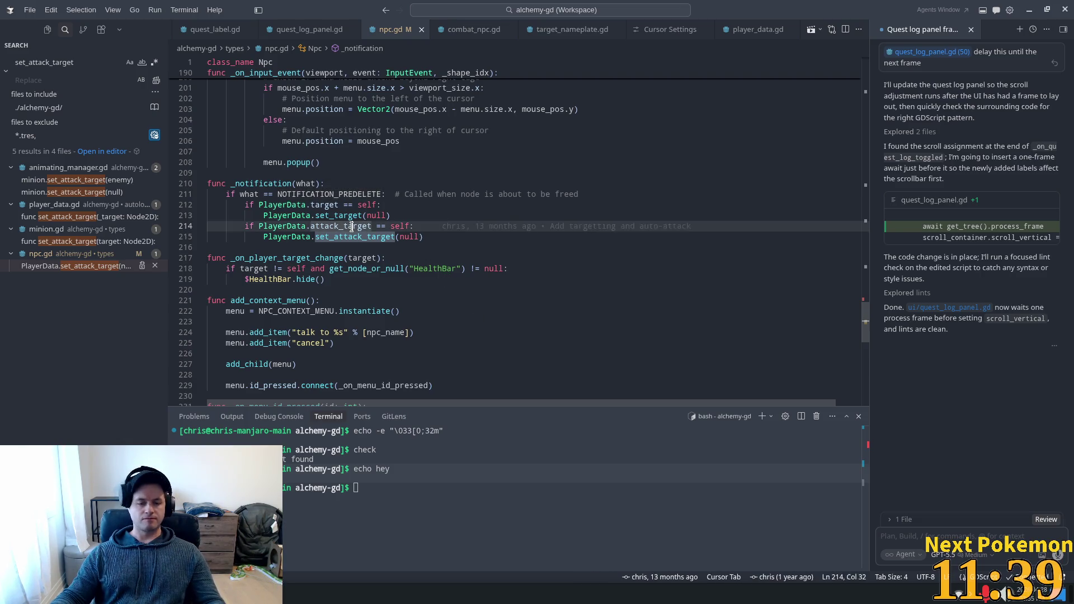
double_click(351, 226)
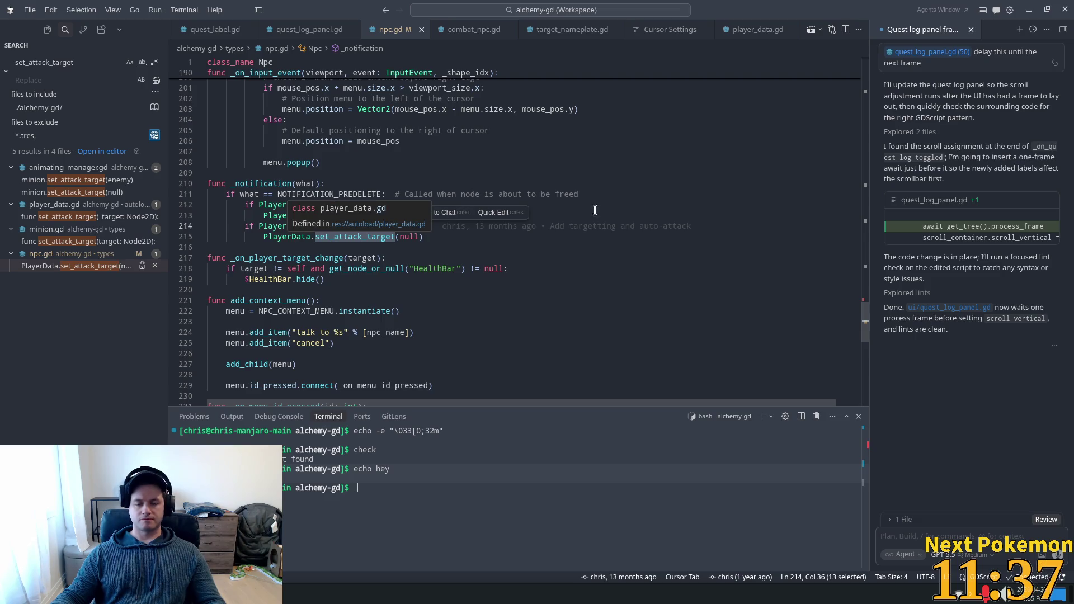
click(446, 181)
double_click(302, 194)
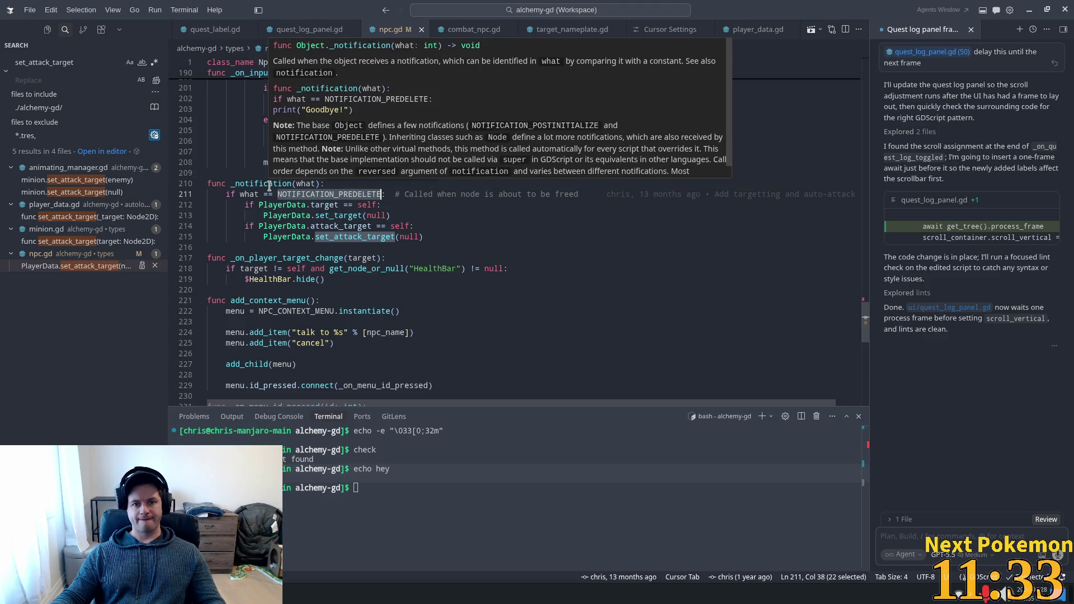
mouse_move(262, 184)
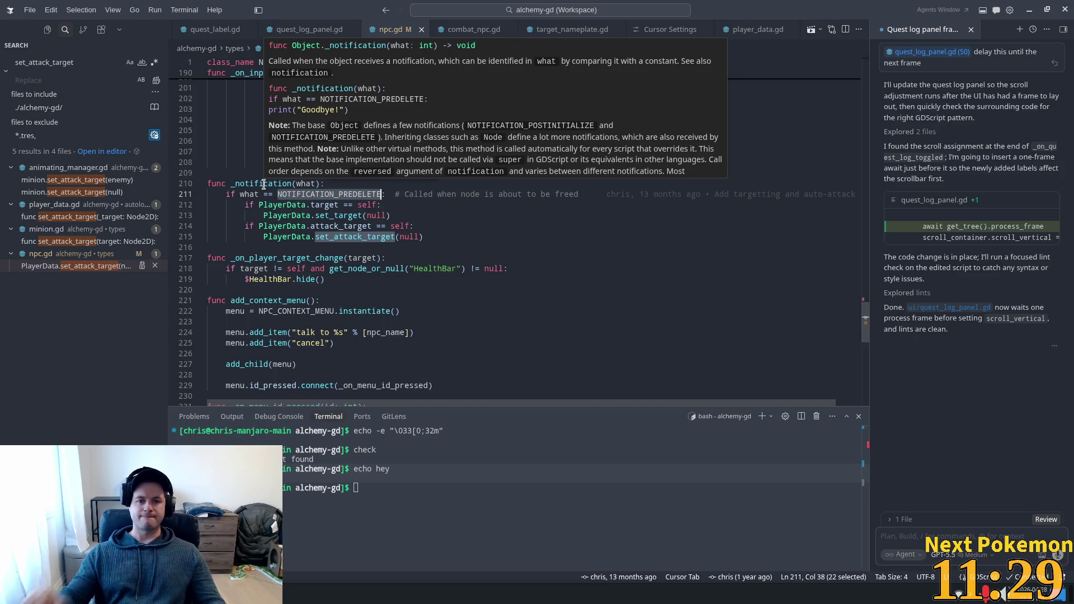
click(266, 194)
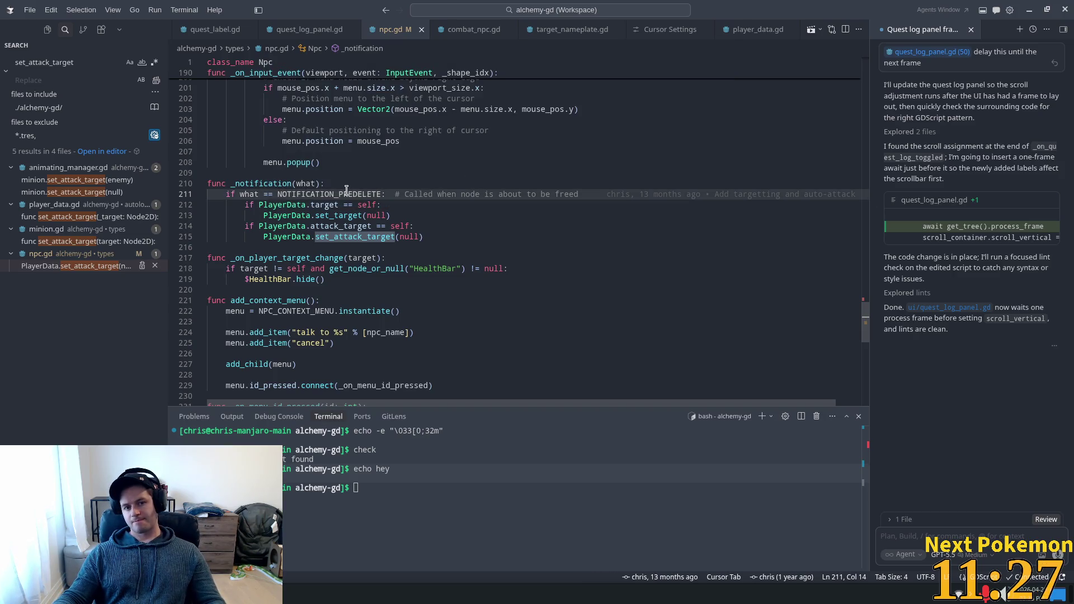
double_click(346, 194)
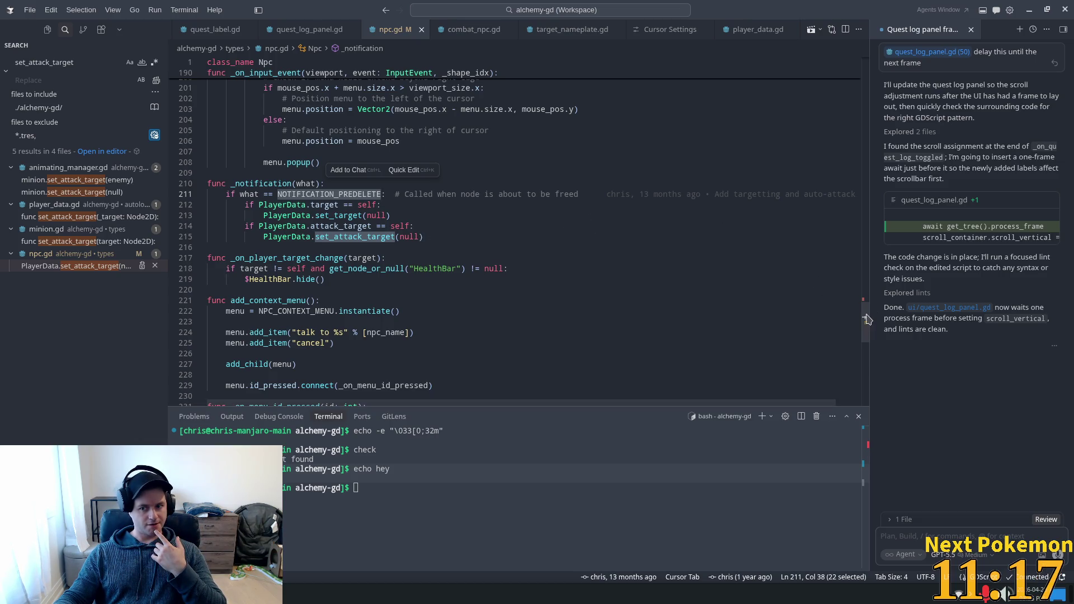
mouse_move(867, 307)
mouse_down()
mouse_move(868, 359)
mouse_move(861, 286)
mouse_up()
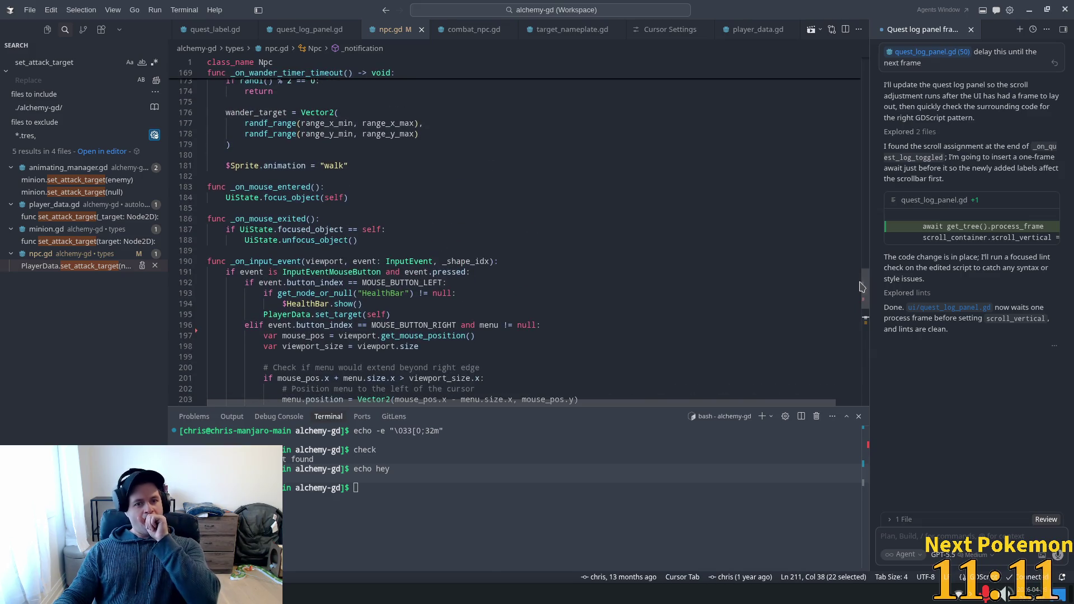
double_click(290, 198)
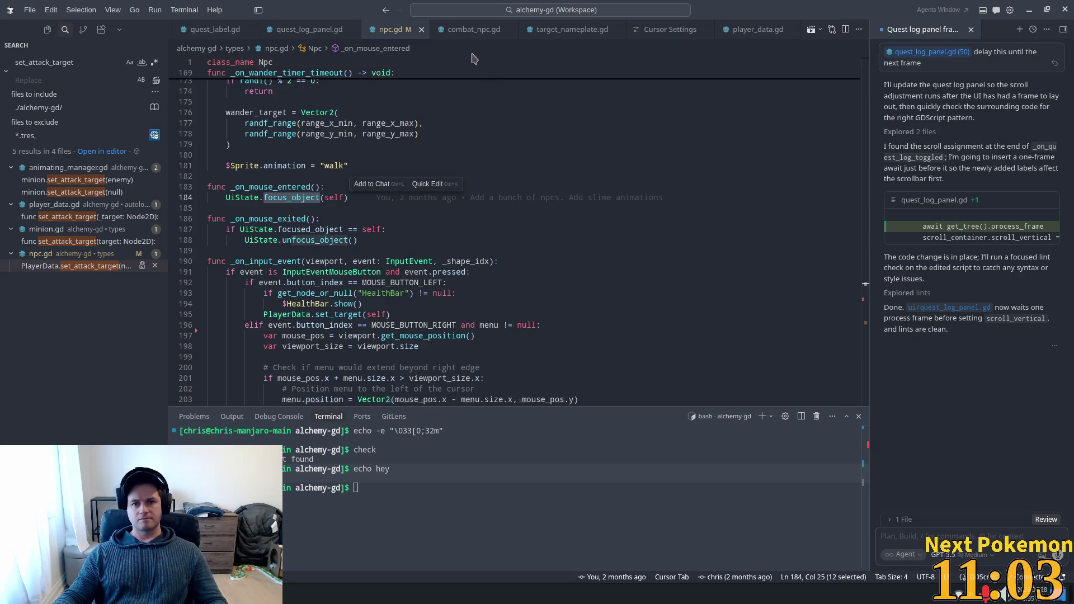
Step: In combat_npc.gd, search '_enter' to reach the mouse-enter handler and select its focus_combat_npc call
click(469, 33)
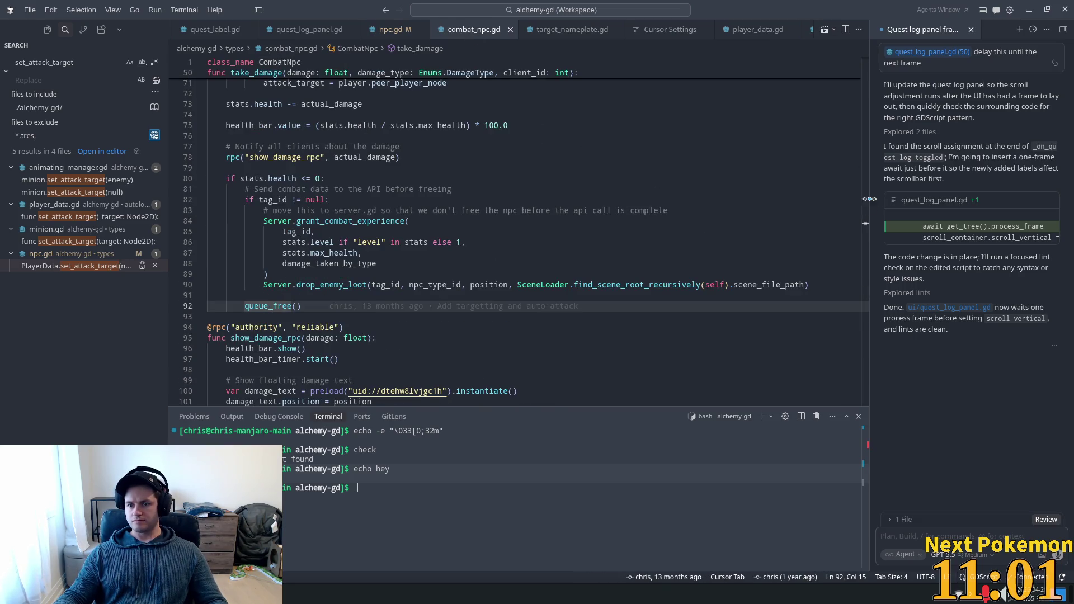
scroll(767, 123, up, 10)
click(767, 122)
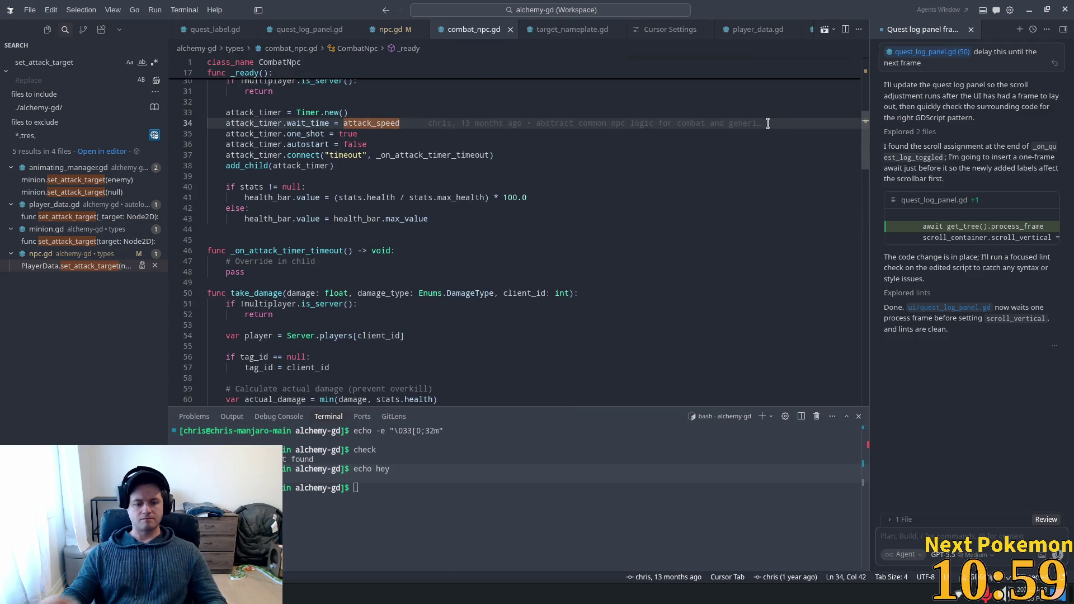
key(ctrl+f)
text(_enter)
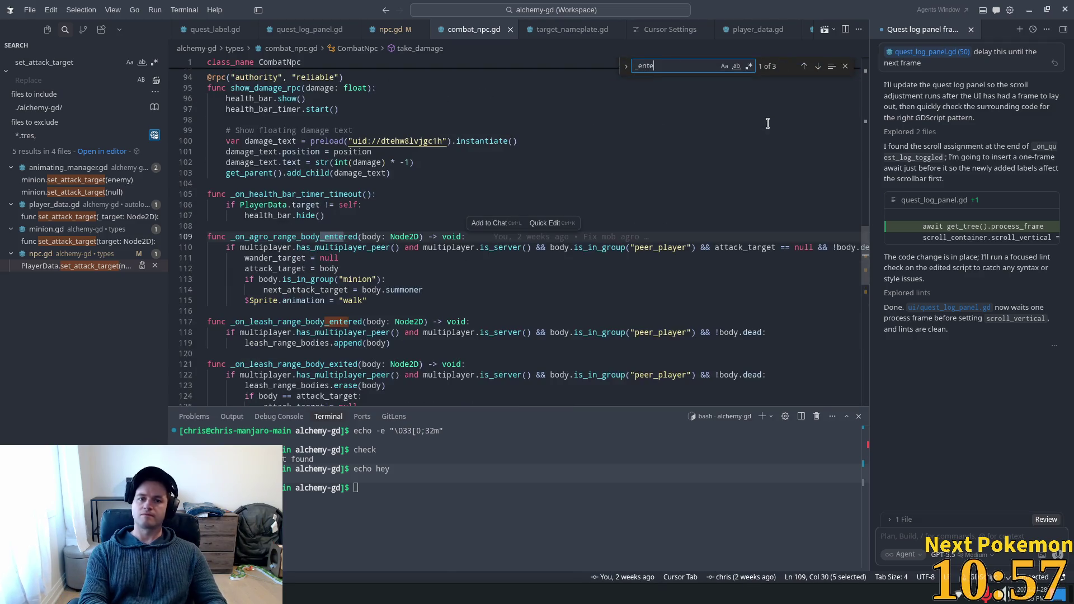
key(Return)
key(Return)
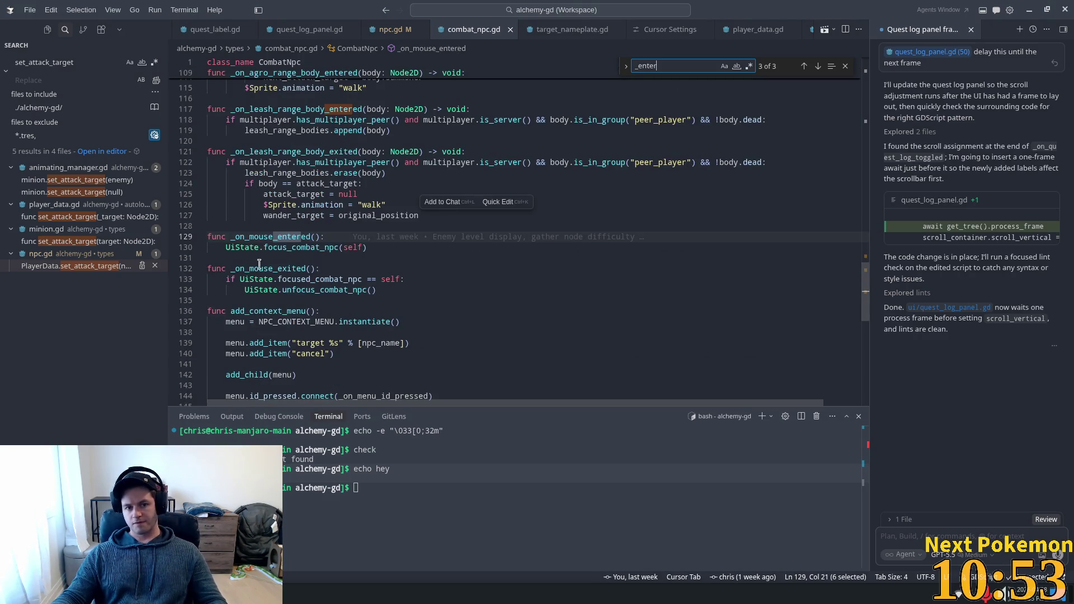
double_click(275, 245)
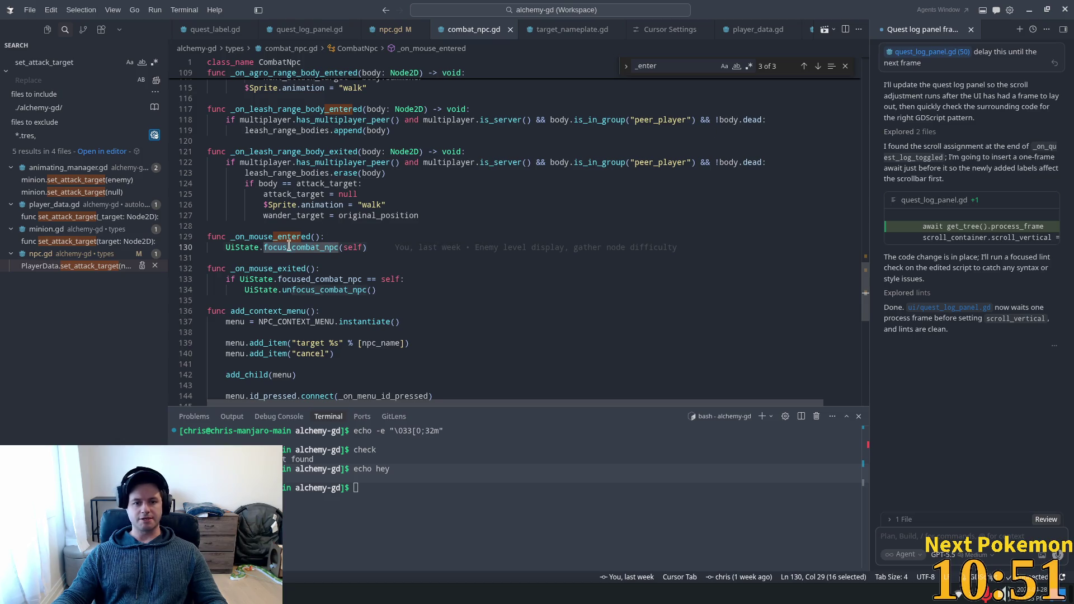
Step: Jump to focus_combat_npc in ui_state.gd, then to the combat_npc_focused signal declaration
ctrl+click(289, 247)
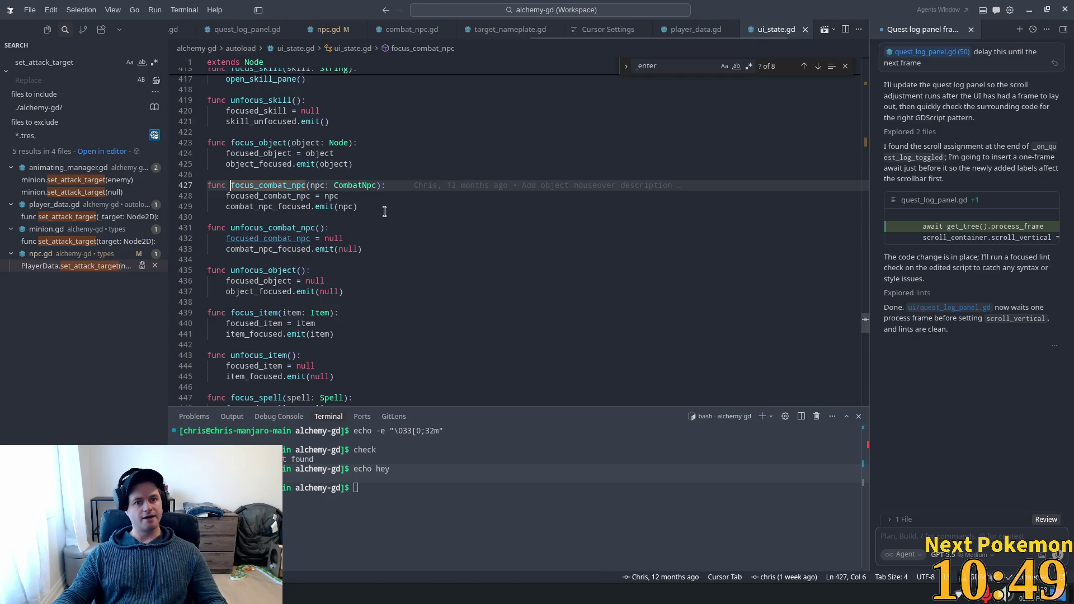
double_click(294, 207)
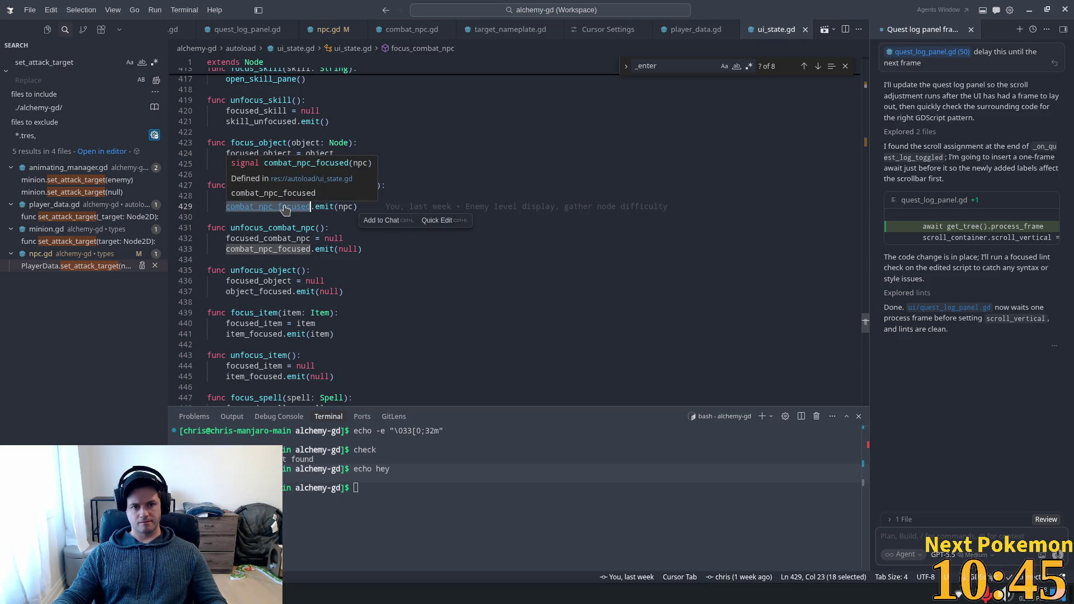
ctrl+click(291, 207)
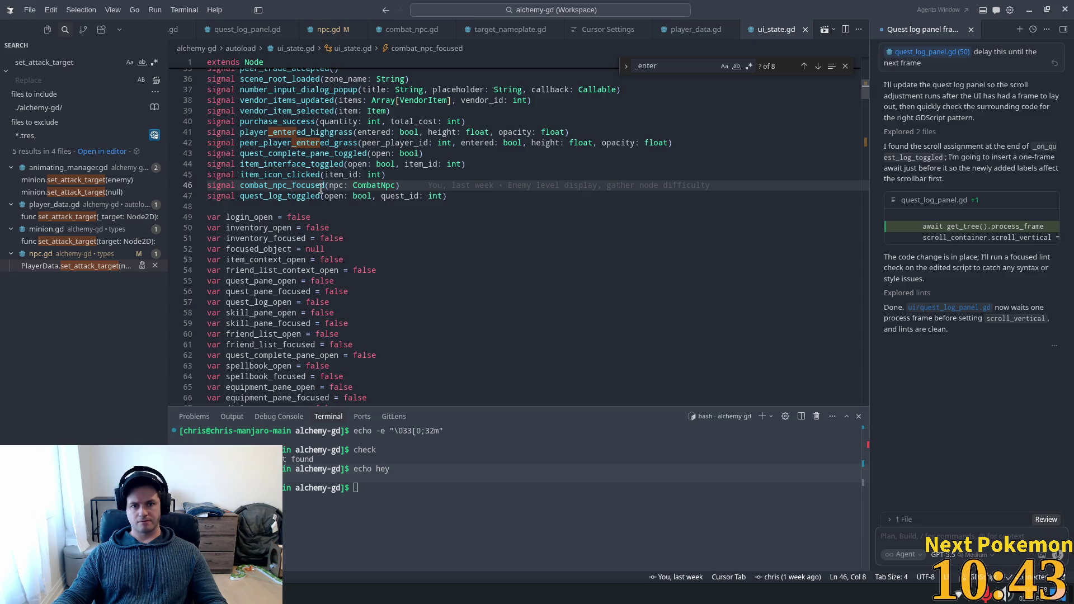
double_click(280, 186)
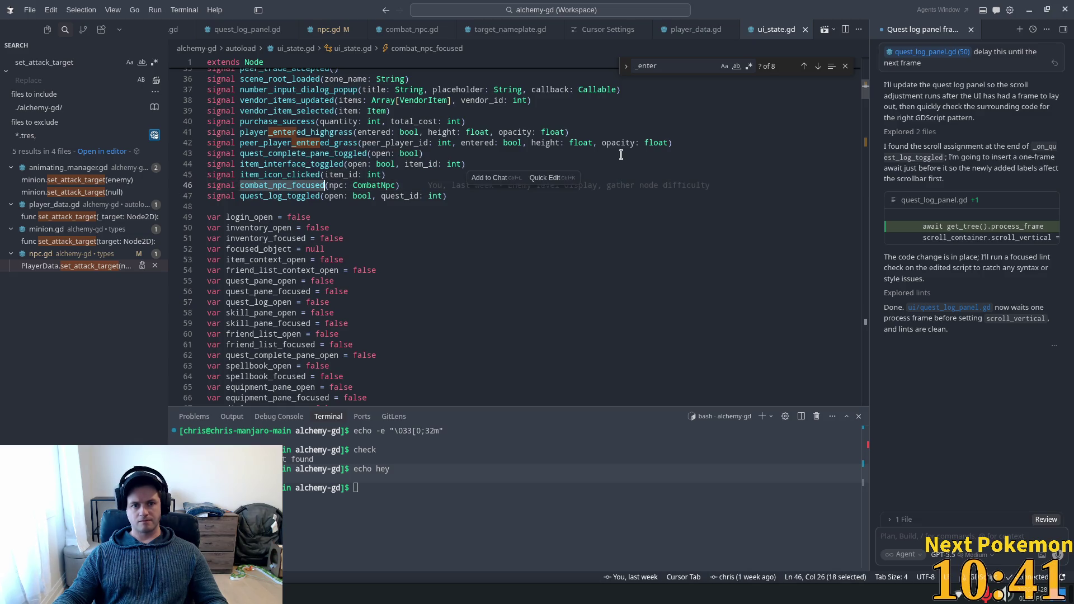
Step: Step through combat_npc_focused matches to the focus functions, then start a file search
key(ctrl+f)
key(Return)
double_click(263, 268)
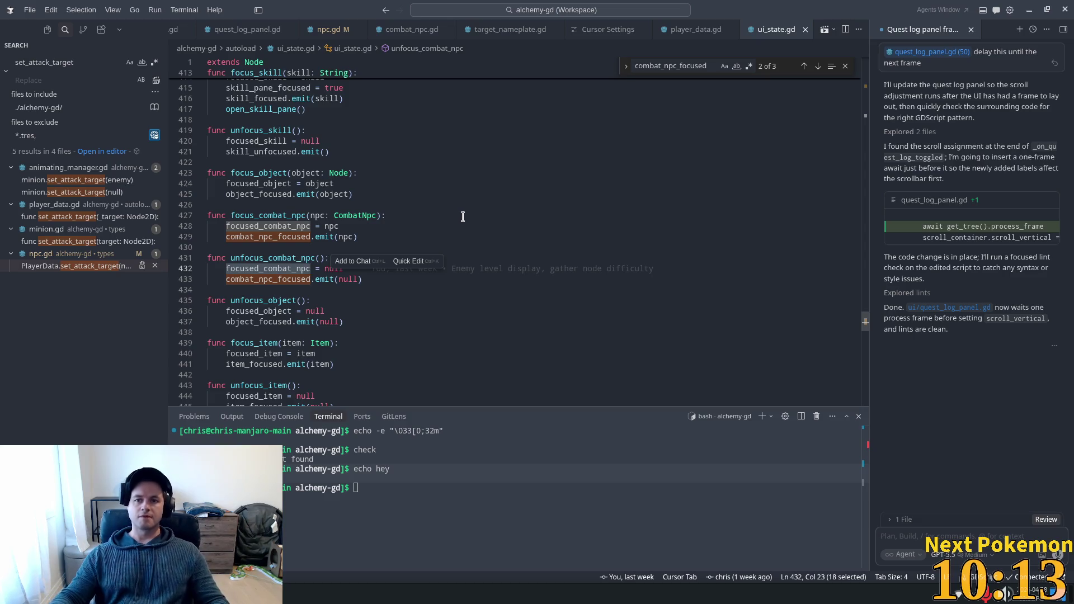
click(444, 8)
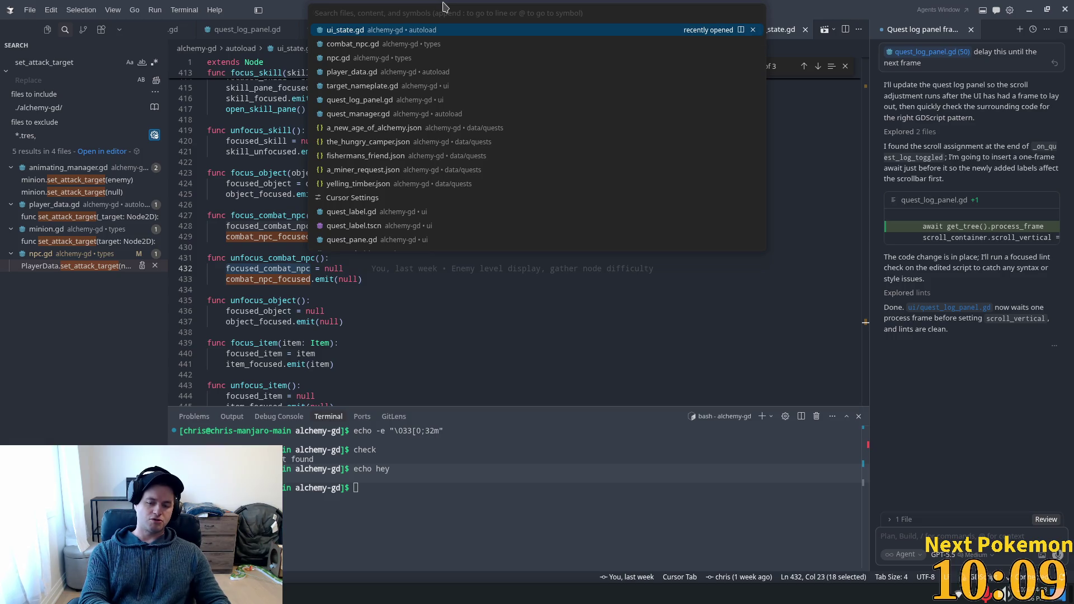
text(toolti)
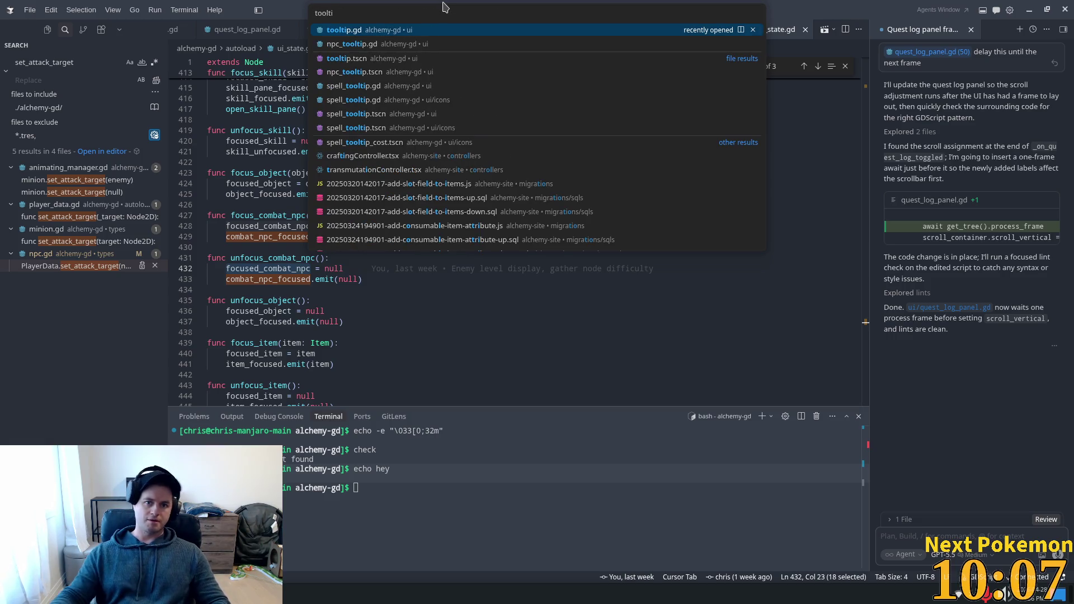
Step: In npc_tooltip.gd's _ready, add a UiState.target_changed.connect(_on_target_changed) line after the combat_npc_focused connection
click(429, 51)
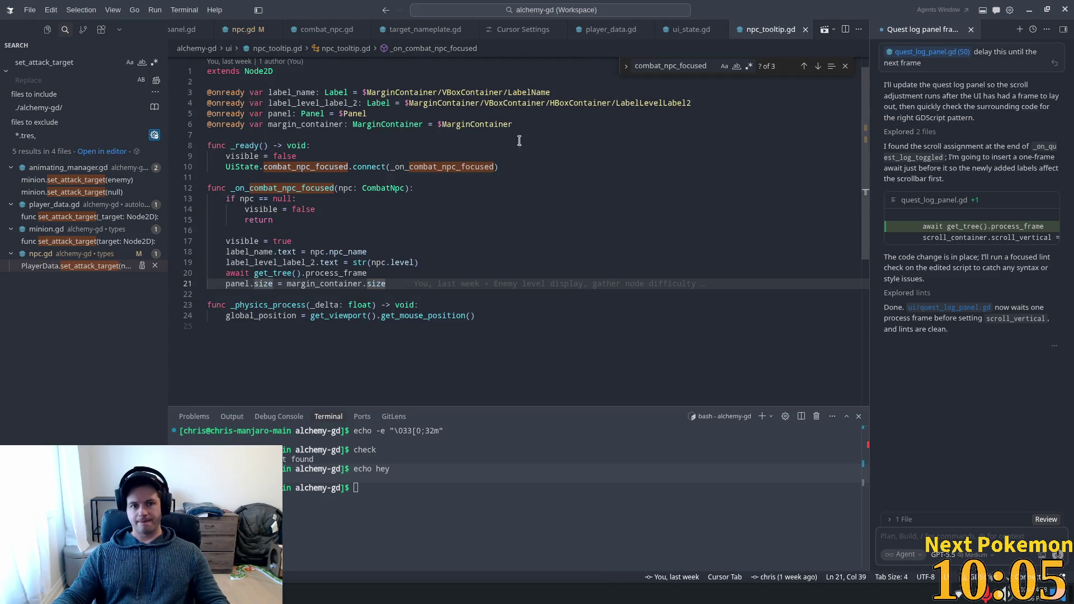
click(514, 164)
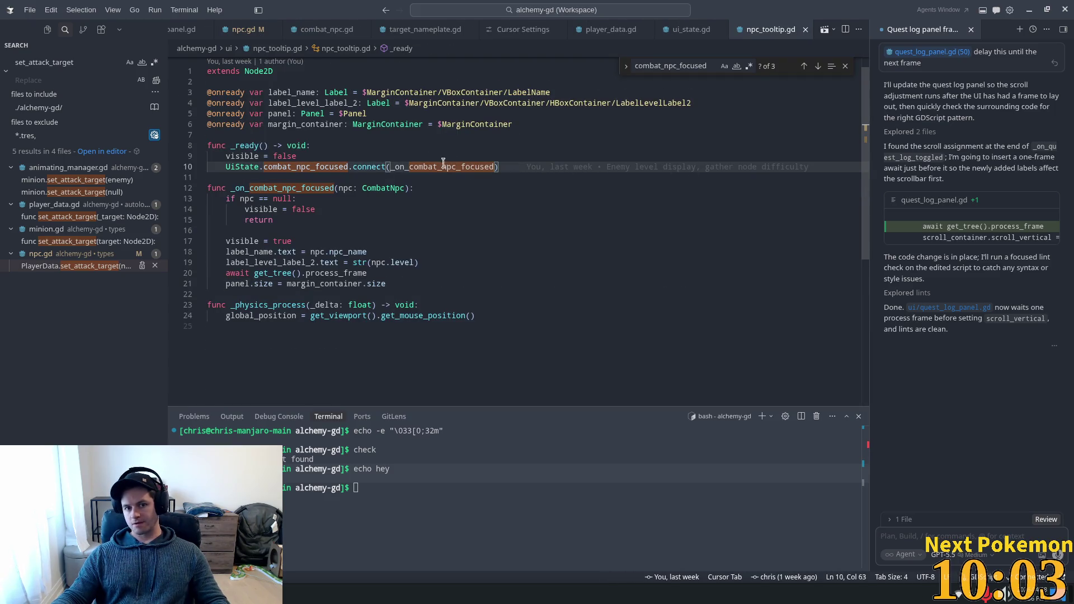
double_click(296, 167)
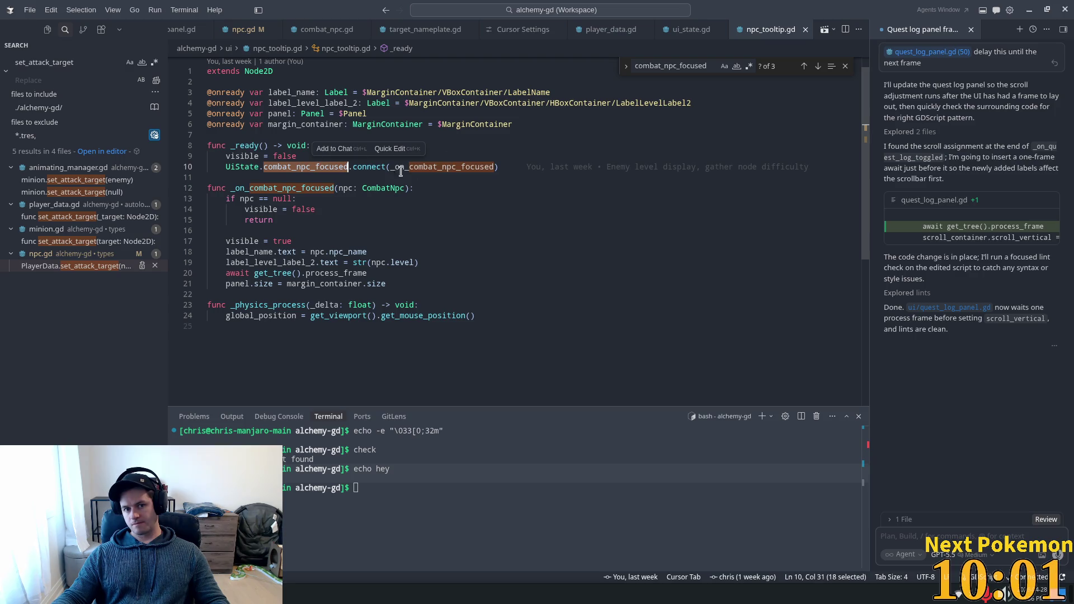
click(520, 165)
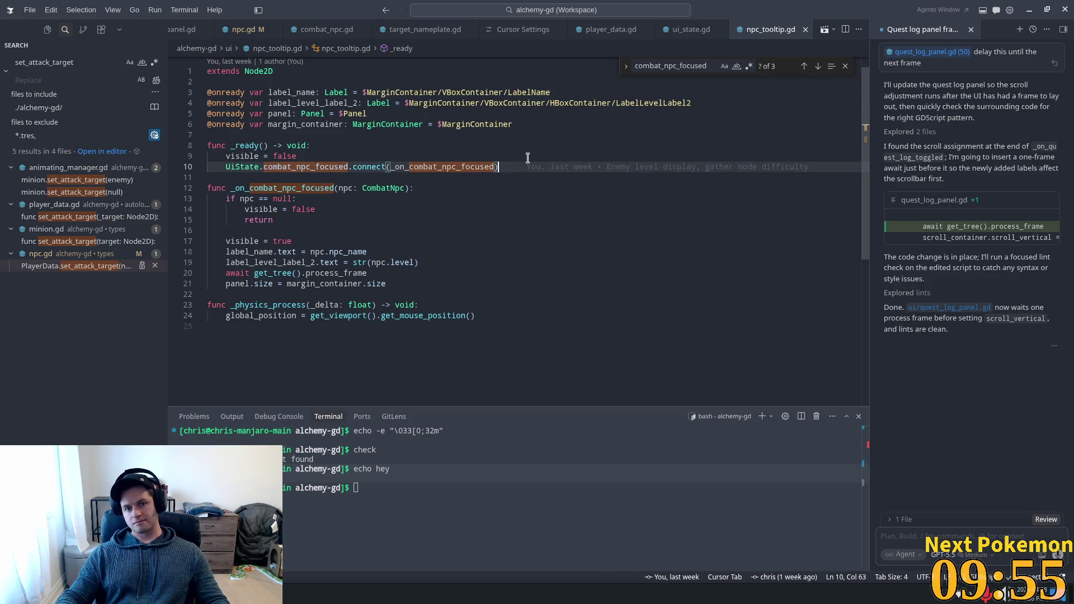
key(Return)
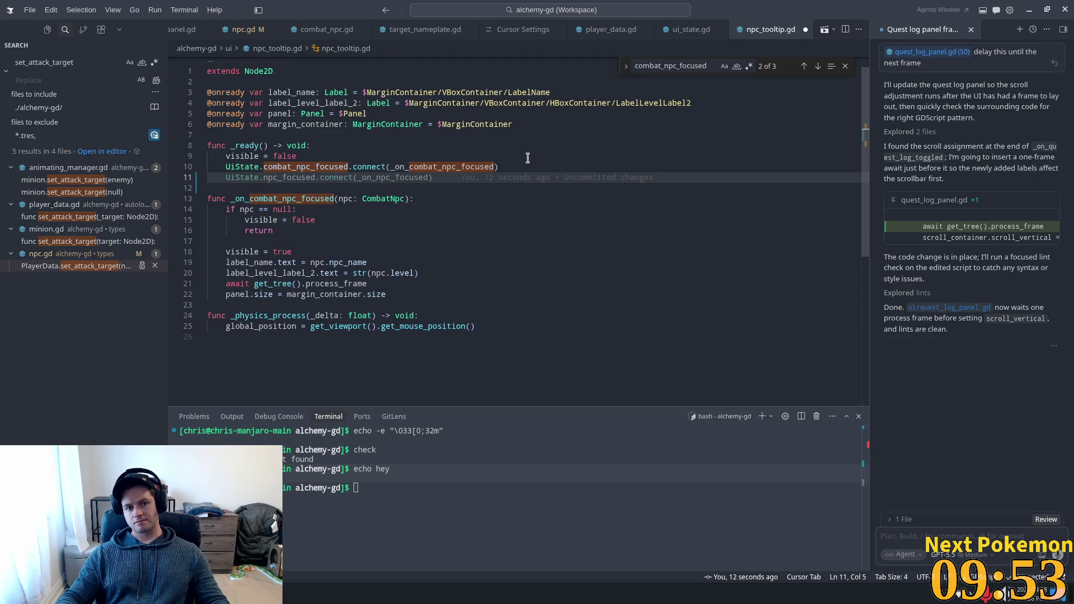
text(U)
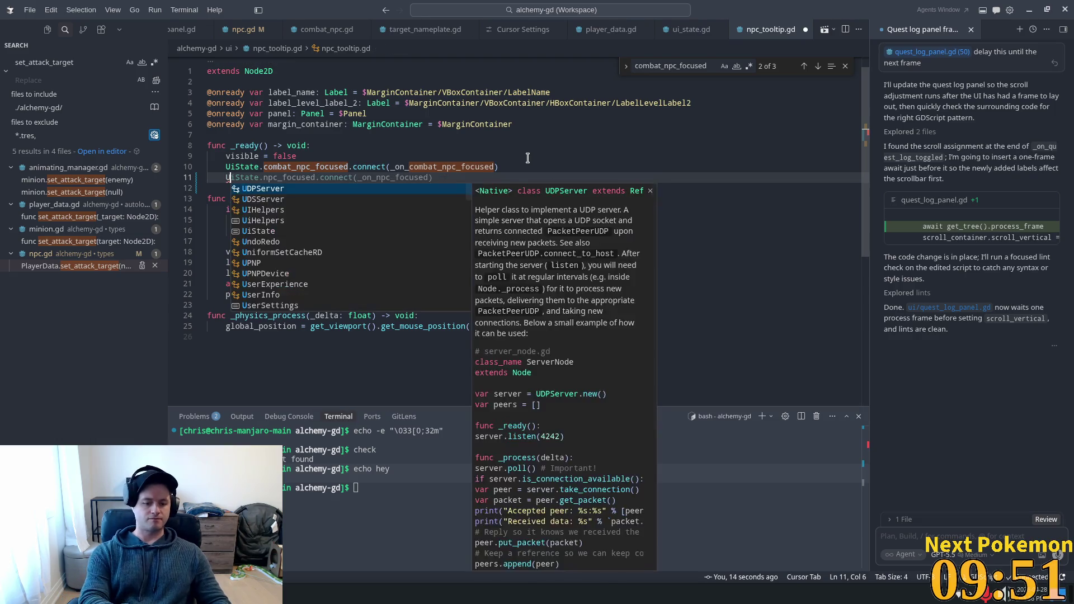
text(iState.)
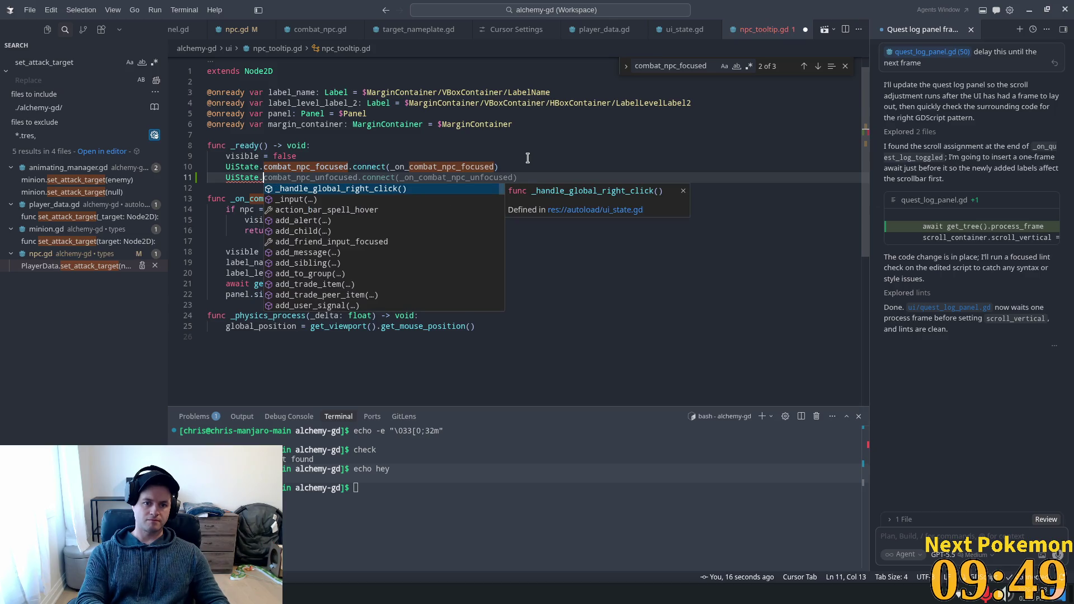
text(ta)
key(Down)
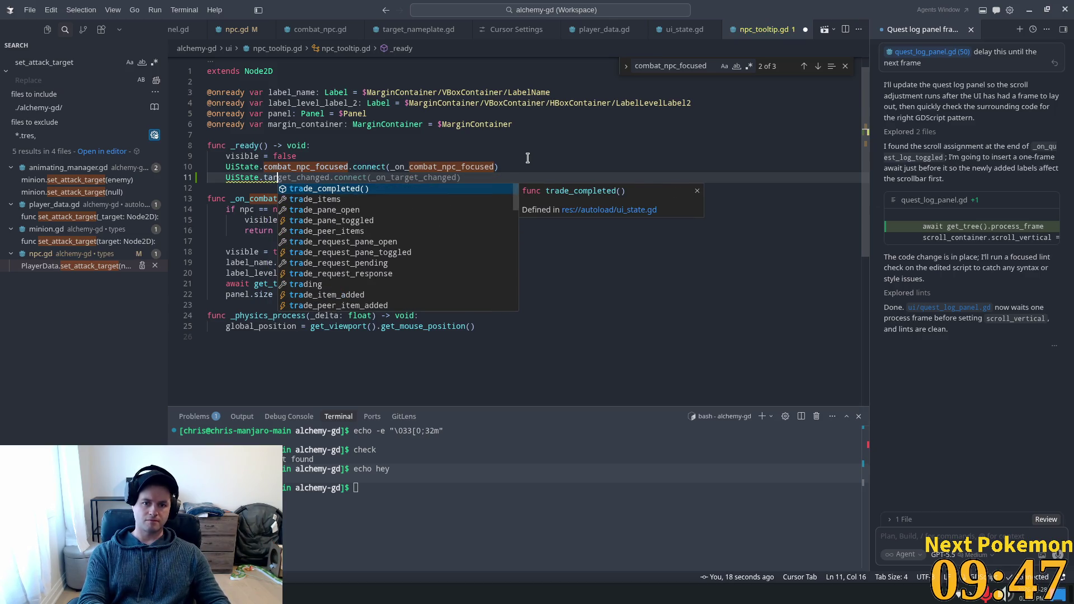
key(Tab)
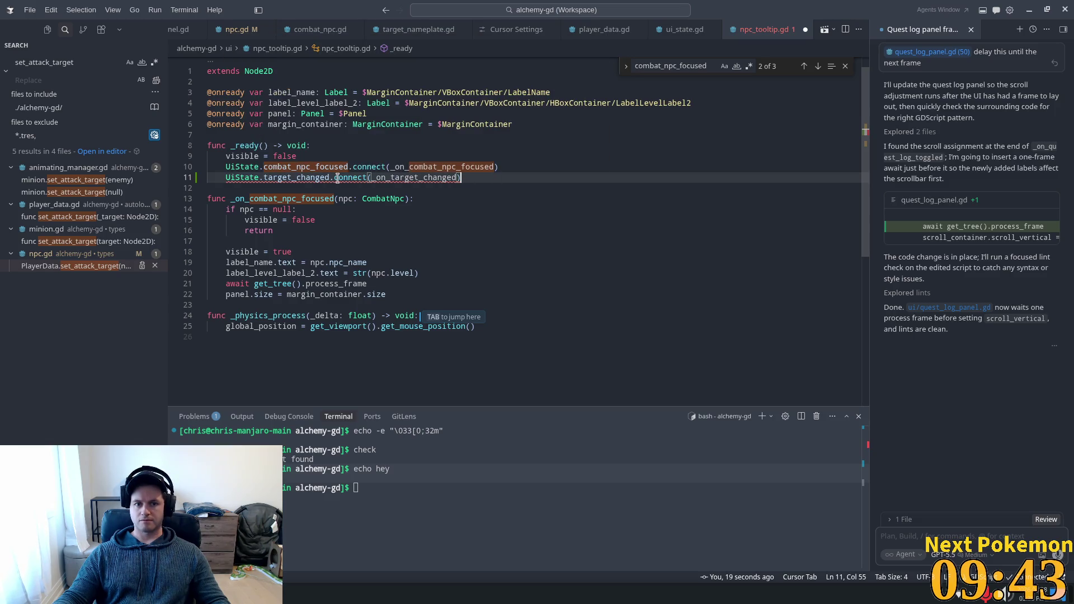
Step: Review the _on_target_changed handler name and move to the empty line at the file's end
double_click(447, 176)
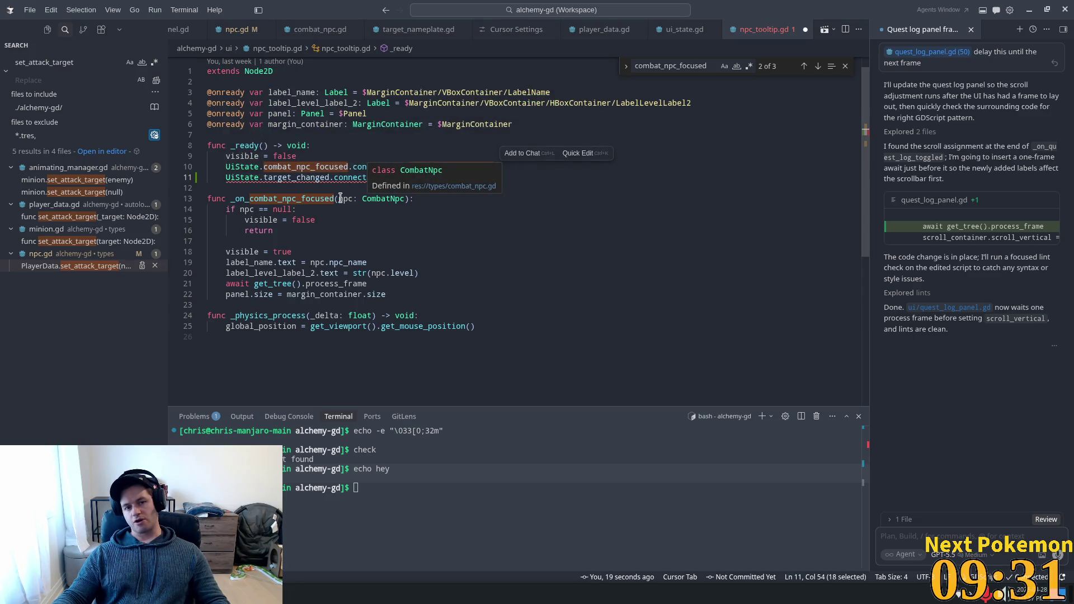
click(306, 177)
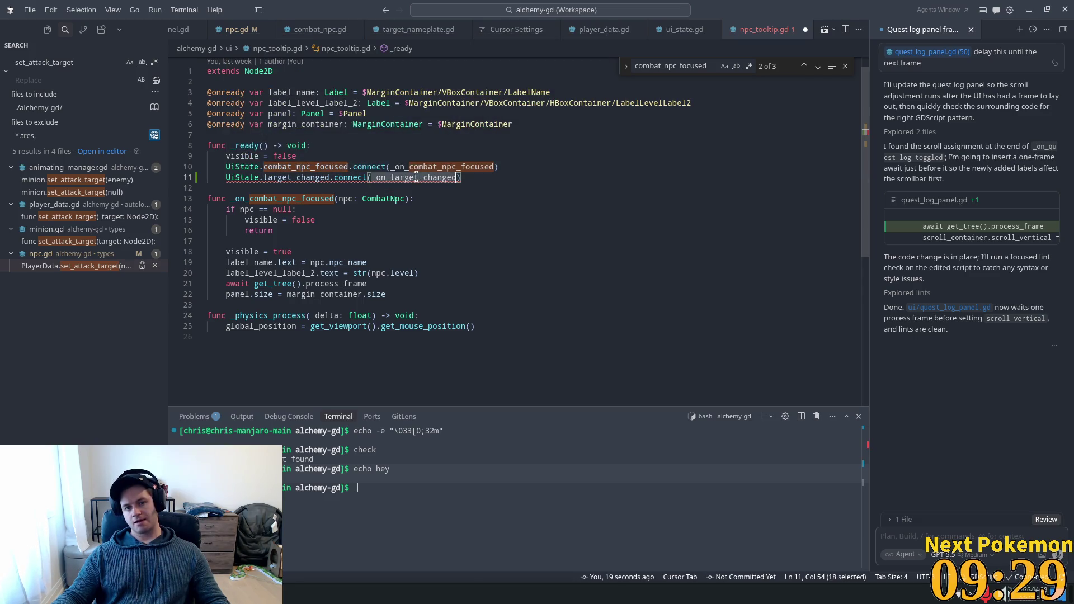
click(485, 350)
Step: Accept the suggested _on_target_changed function header and body at the end of the file
key(Return)
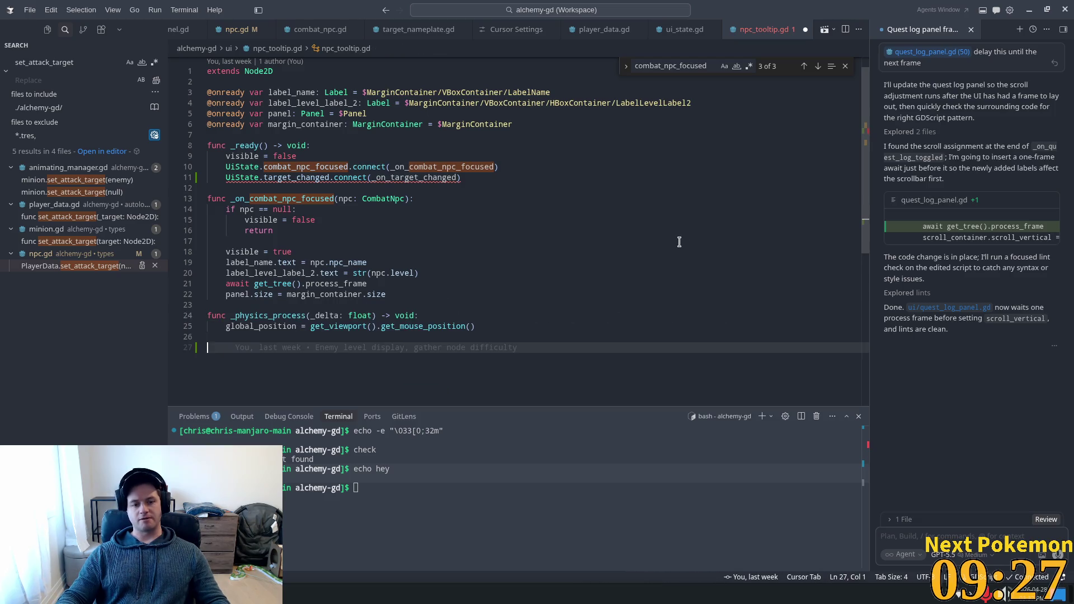
key(Tab)
scroll(576, 242, down, 2)
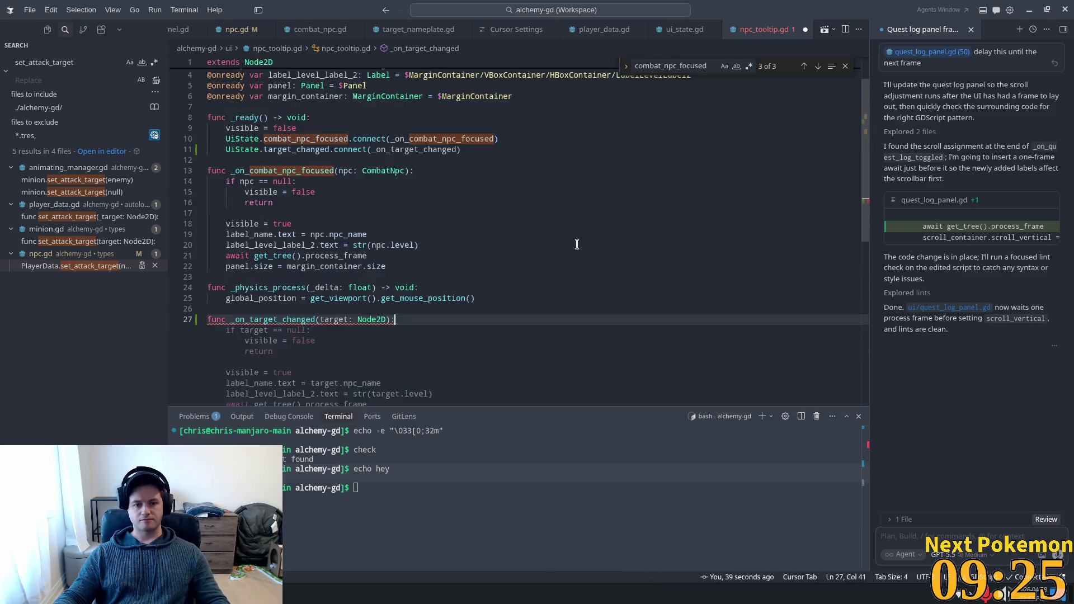
scroll(556, 239, down, 2)
scroll(529, 242, up, 4)
scroll(280, 112, up, 1)
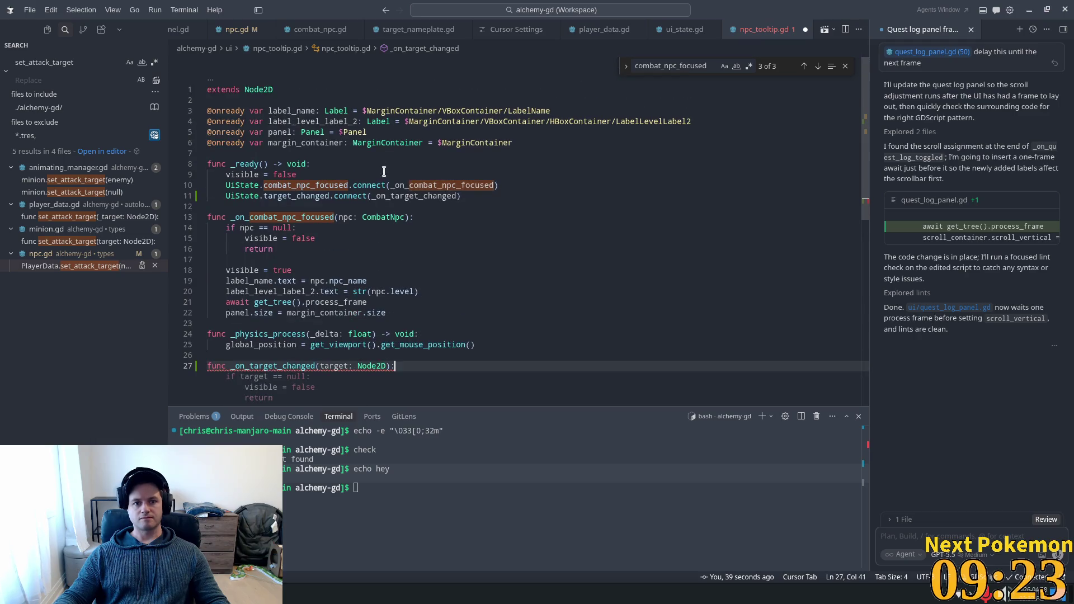
scroll(384, 171, down, 2)
scroll(378, 193, down, 1)
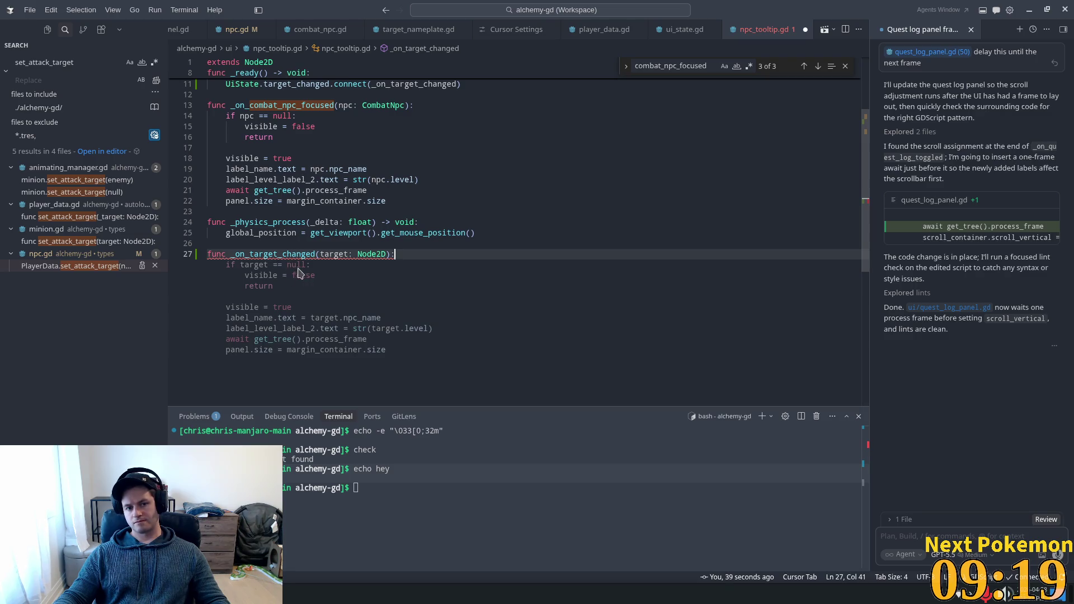
key(Tab)
click(256, 275)
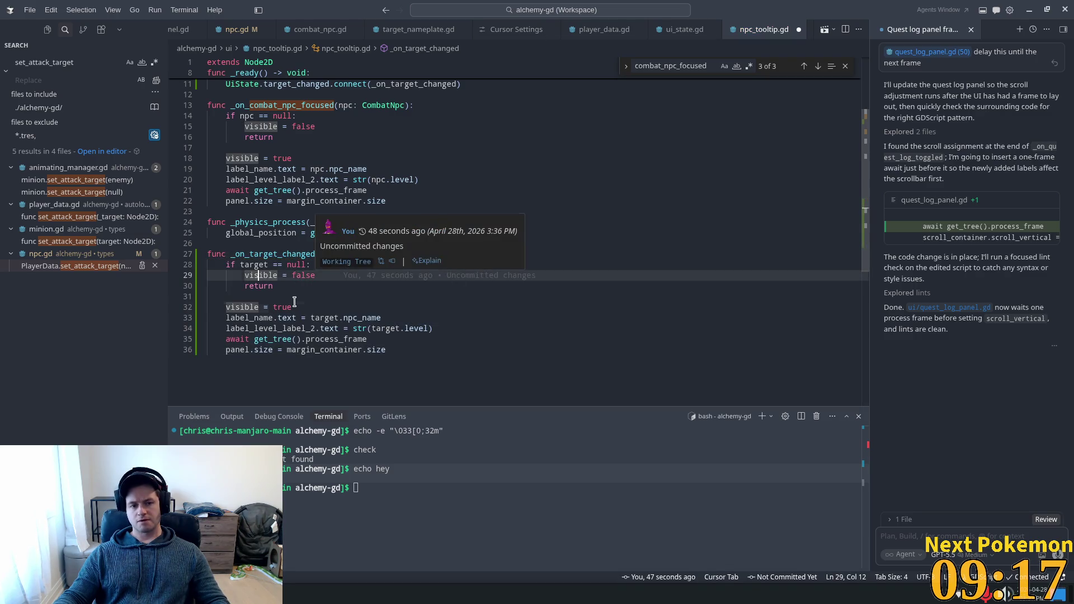
Step: Delete the tooltip-filling lines 32–36 so the handler only hides the tooltip and returns when target is null
click(293, 304)
key(ctrl+d)
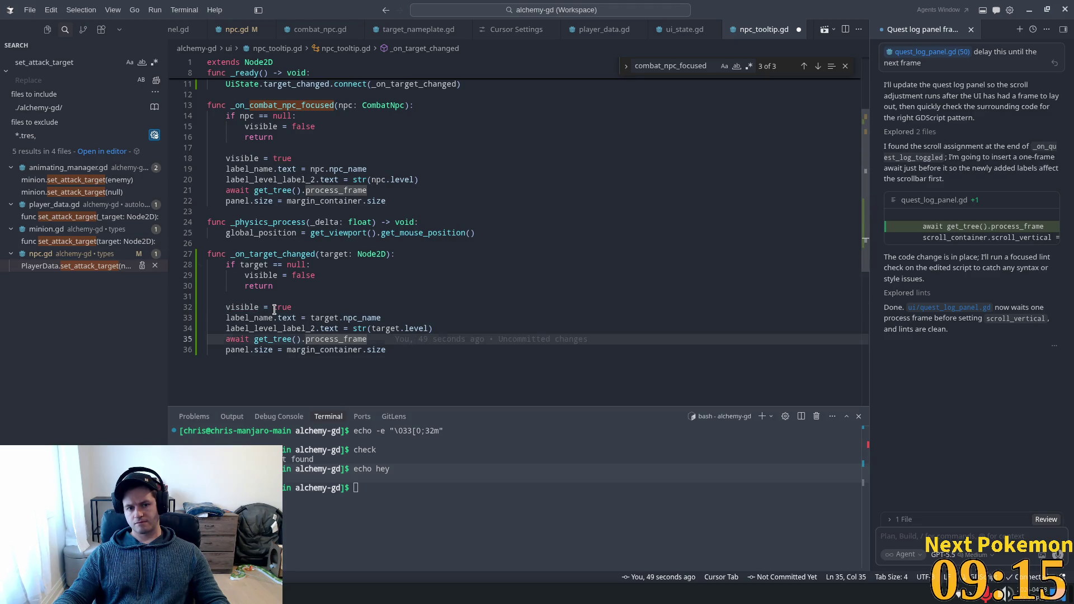
click(270, 299)
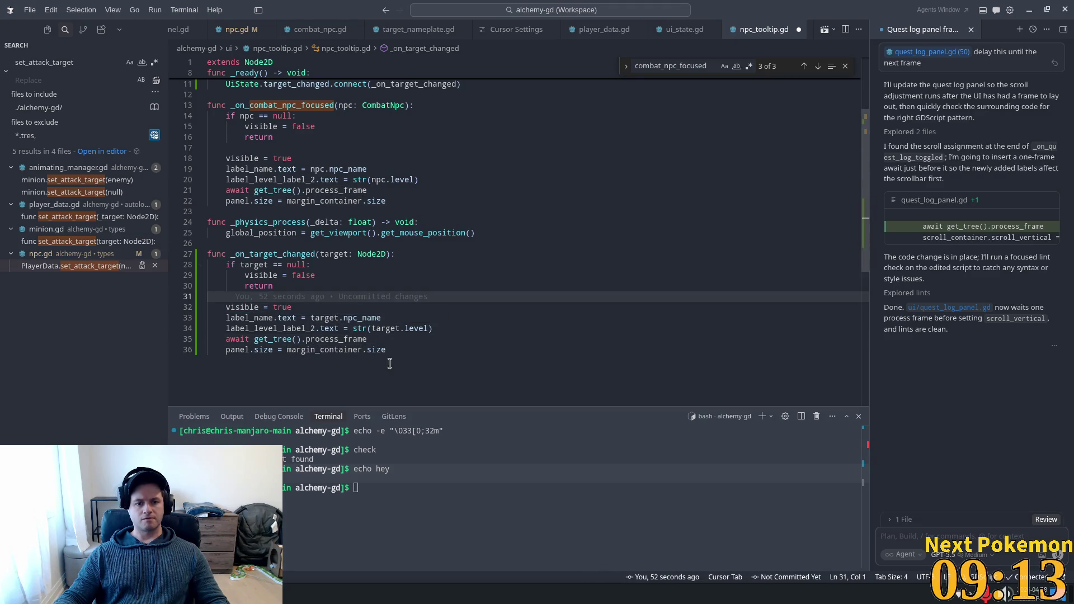
drag(397, 351, 188, 312)
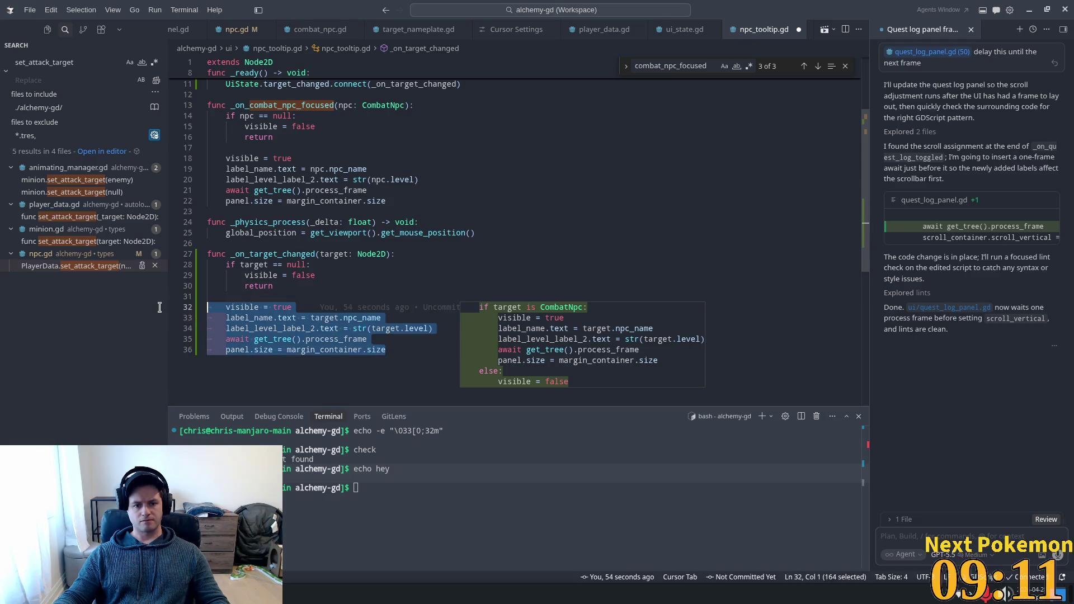
key(BackSpace)
key(BackSpace)
key(BackSpace)
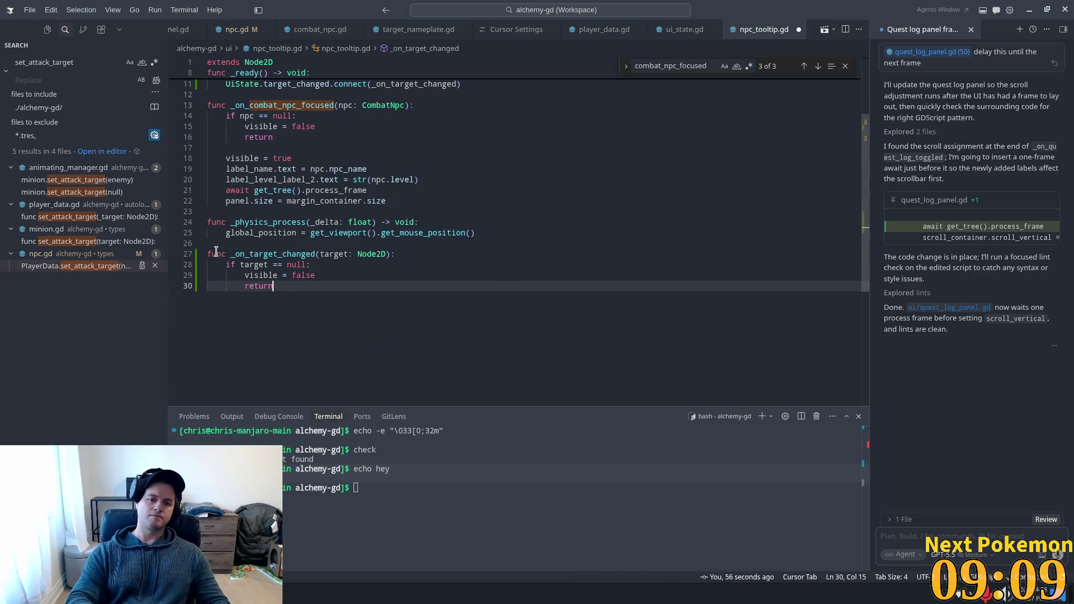
Step: Compare the new null check with the one in _on_combat_npc_focused on line 14
click(306, 293)
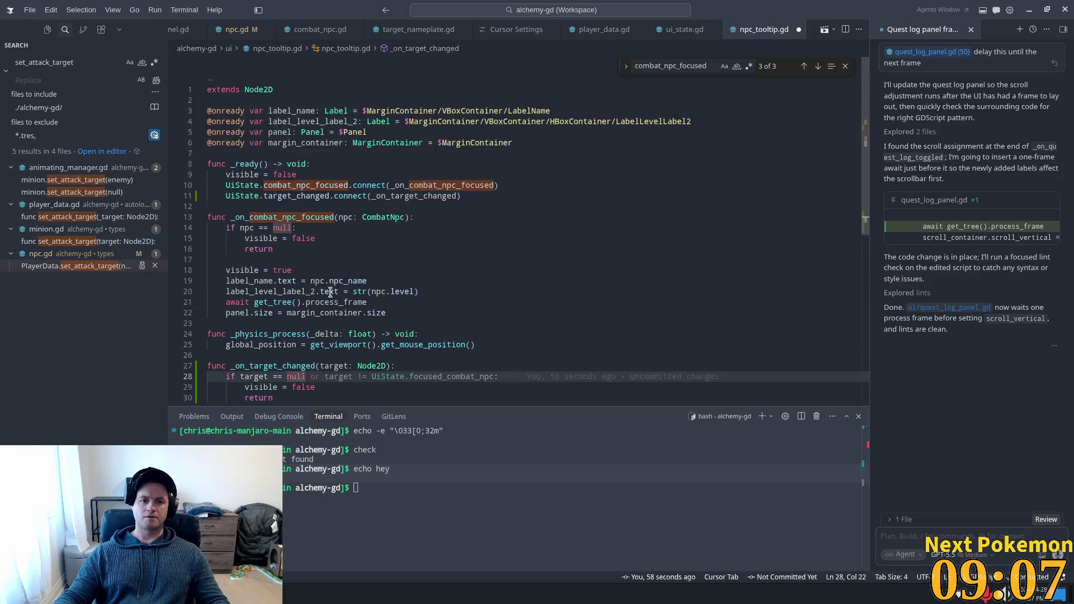
scroll(335, 286, up, 2)
scroll(288, 227, down, 2)
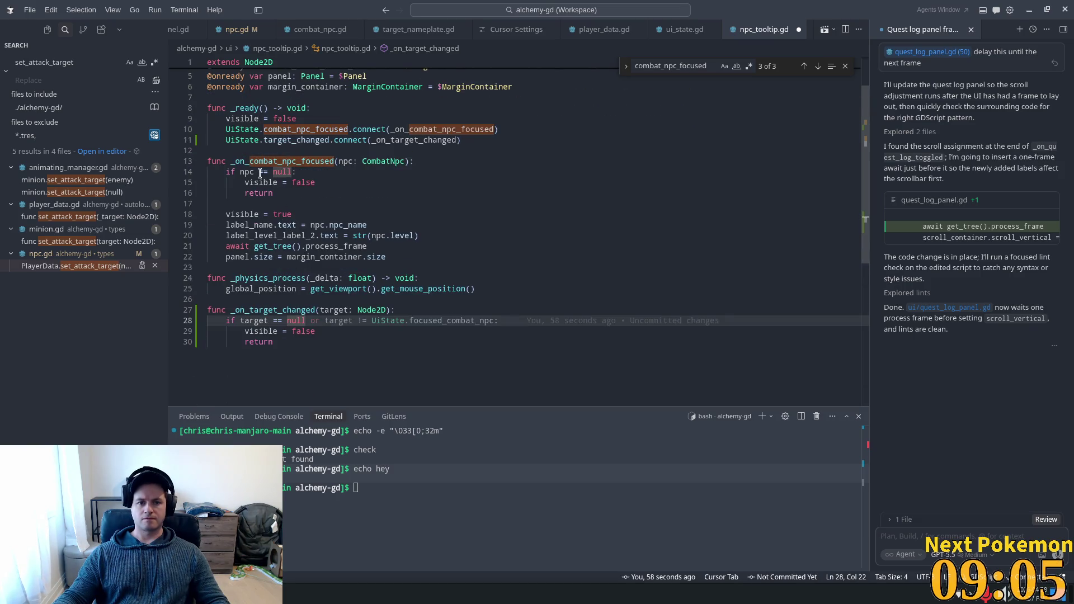
drag(259, 172, 273, 172)
click(355, 162)
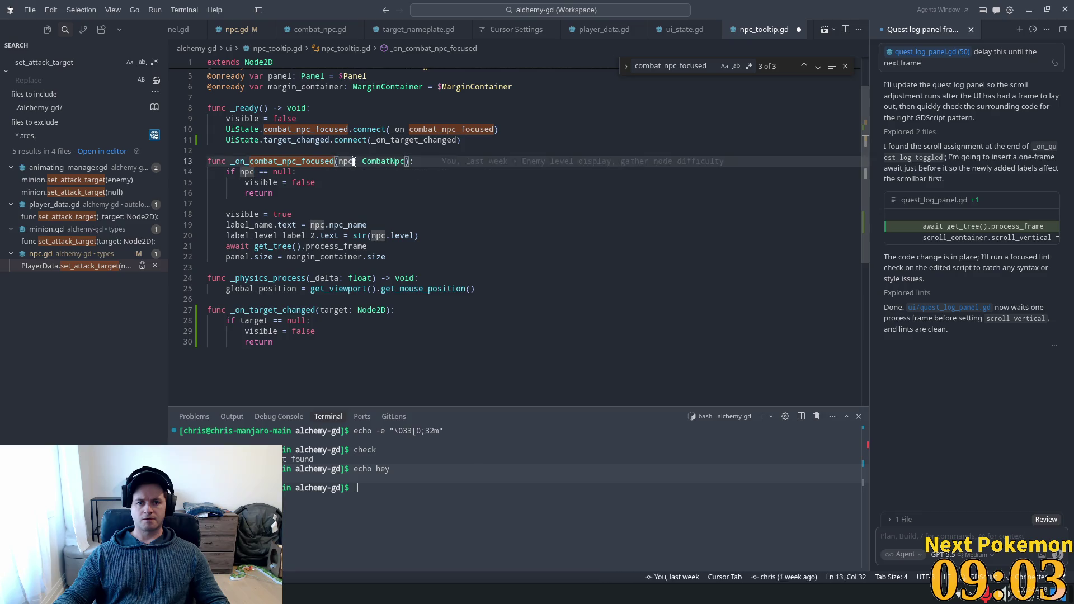
Step: Inspect _on_combat_npc_focused, label_level_label_2 and the combat_npc_focused signal name in the connect call
double_click(289, 162)
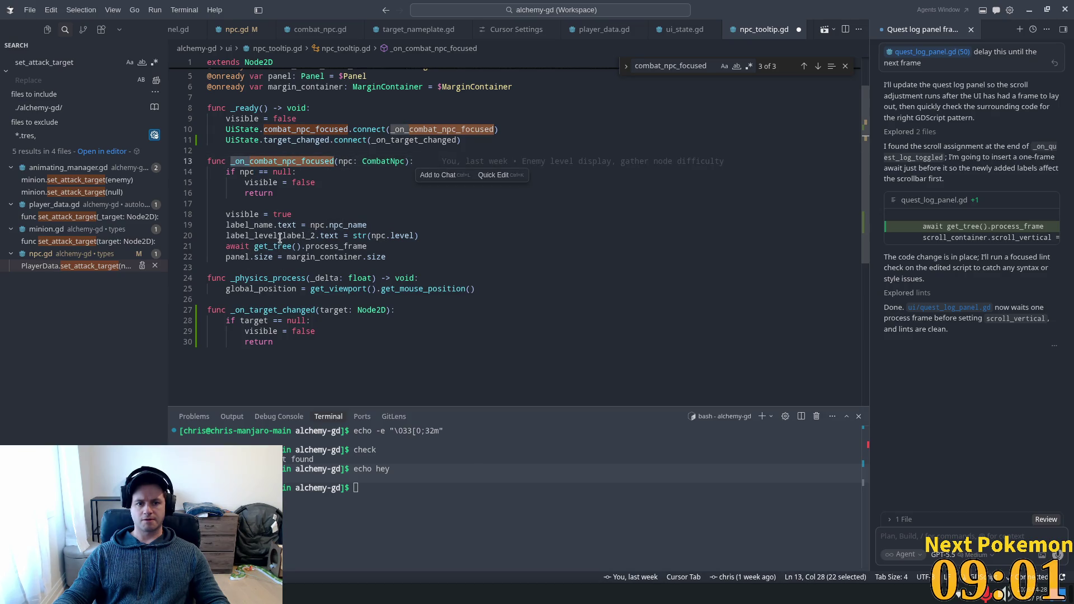
double_click(270, 236)
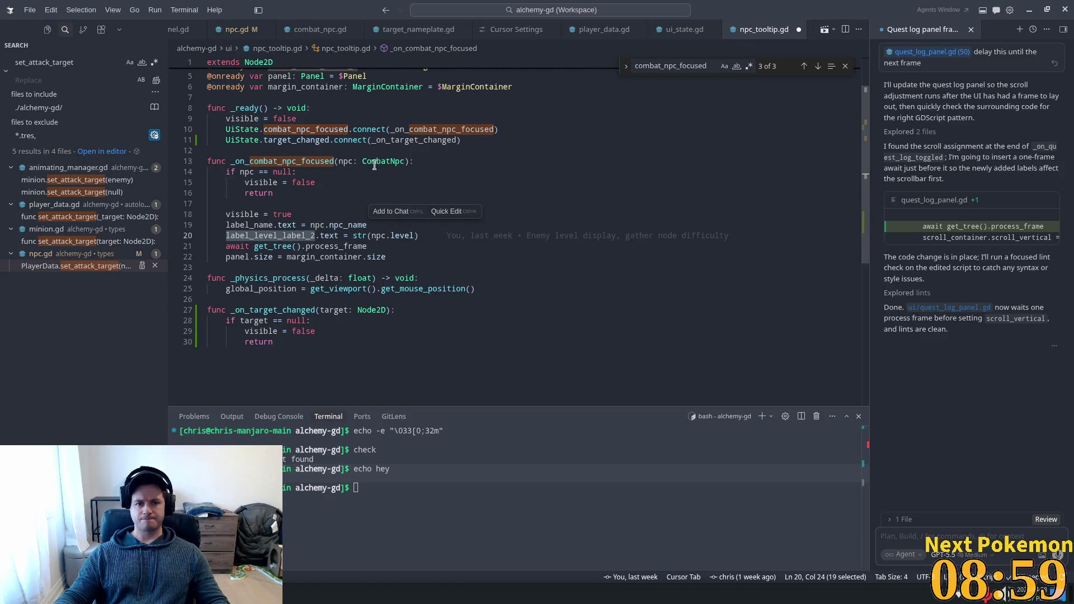
click(446, 129)
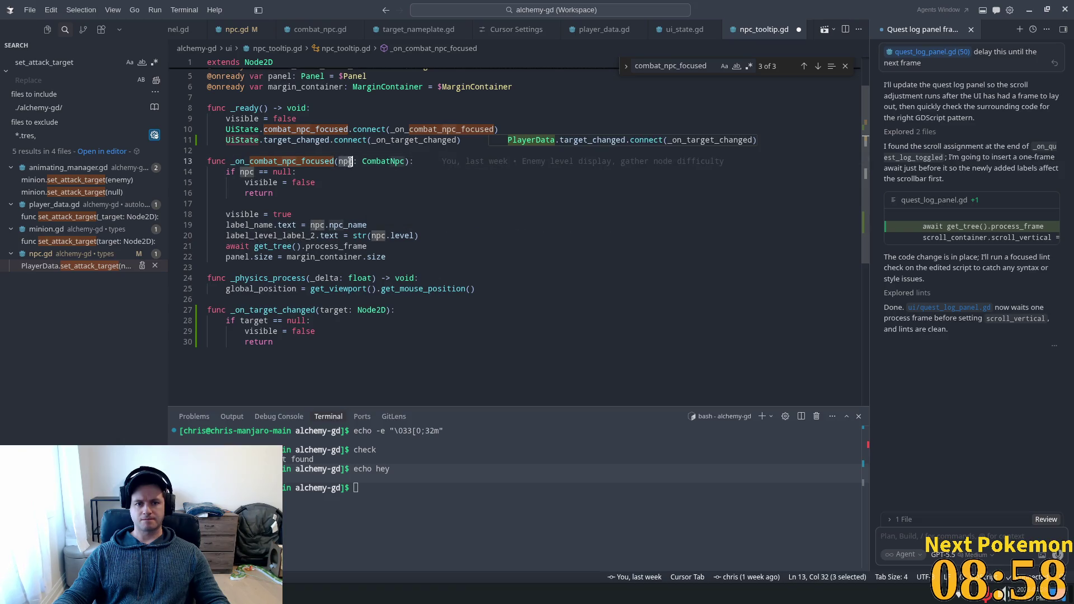
double_click(318, 129)
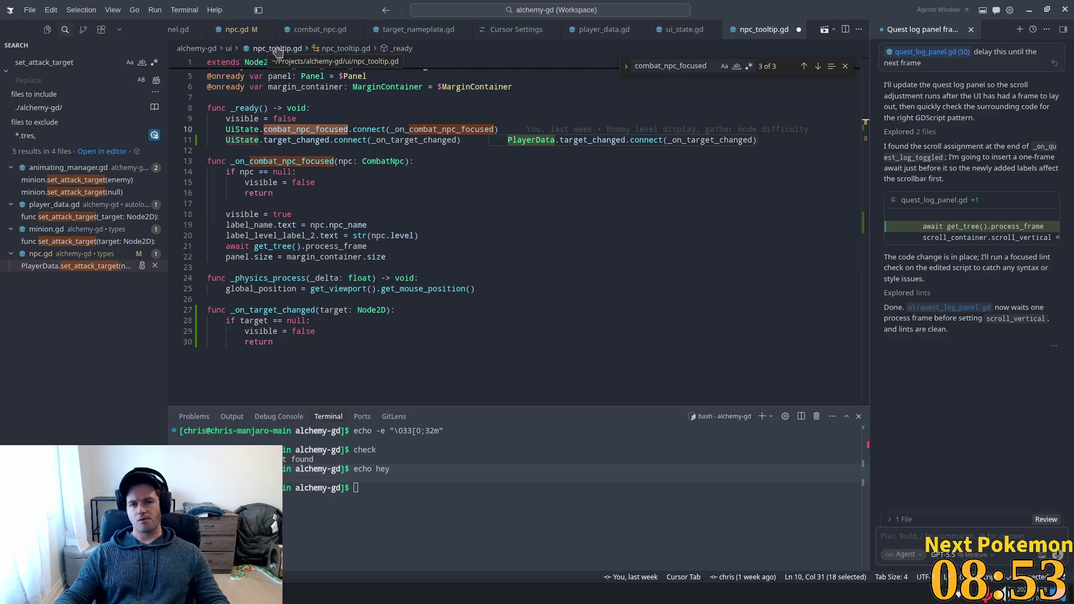
scroll(251, 34, up, 2)
scroll(243, 34, up, 2)
scroll(239, 38, up, 2)
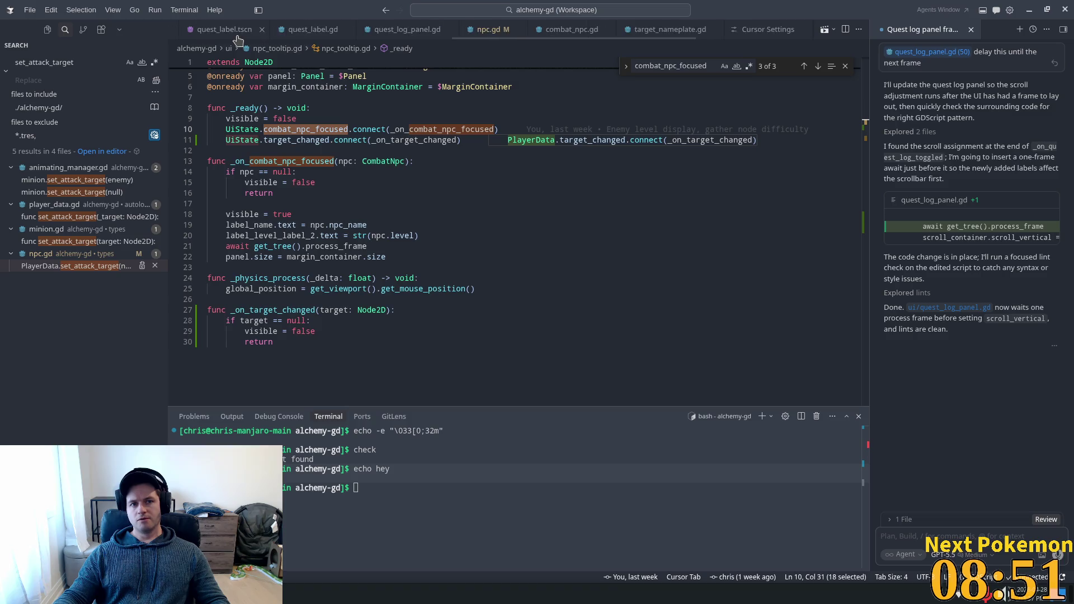
scroll(237, 33, up, 2)
scroll(238, 33, up, 2)
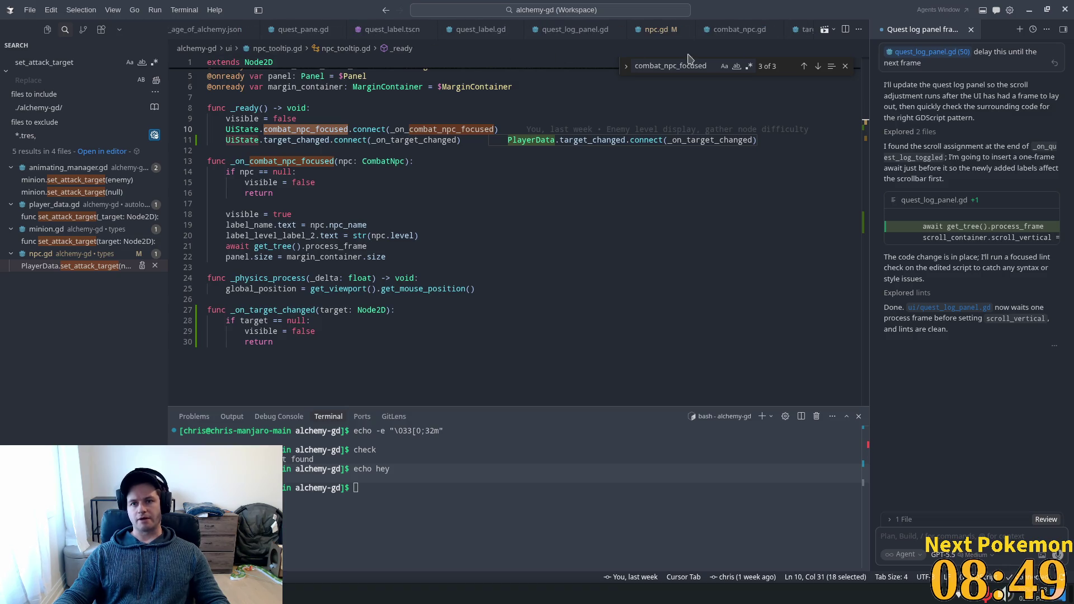
scroll(758, 30, down, 2)
scroll(758, 30, down, 2)
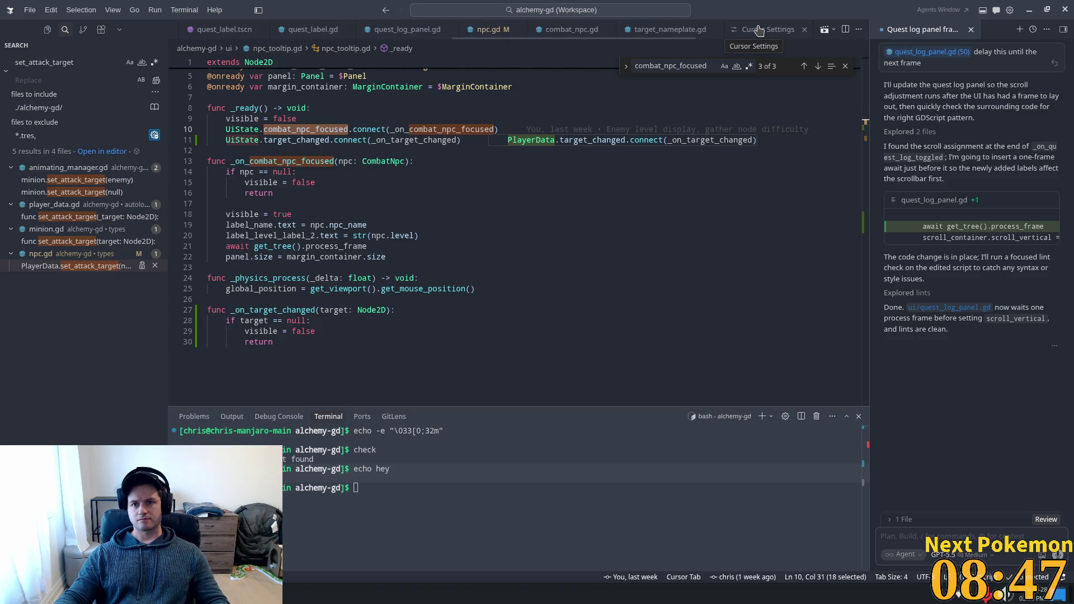
scroll(757, 30, down, 2)
scroll(757, 30, down, 2)
scroll(757, 30, down, 1)
Step: Close every tab other than npc_tooltip.gd via Close Others
right_click(758, 30)
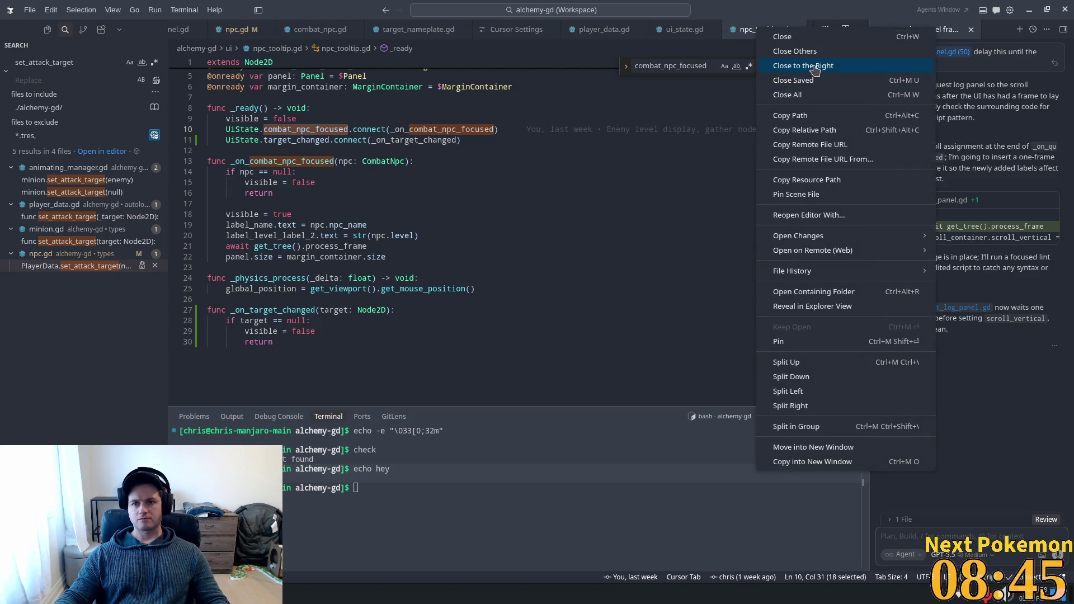
click(808, 52)
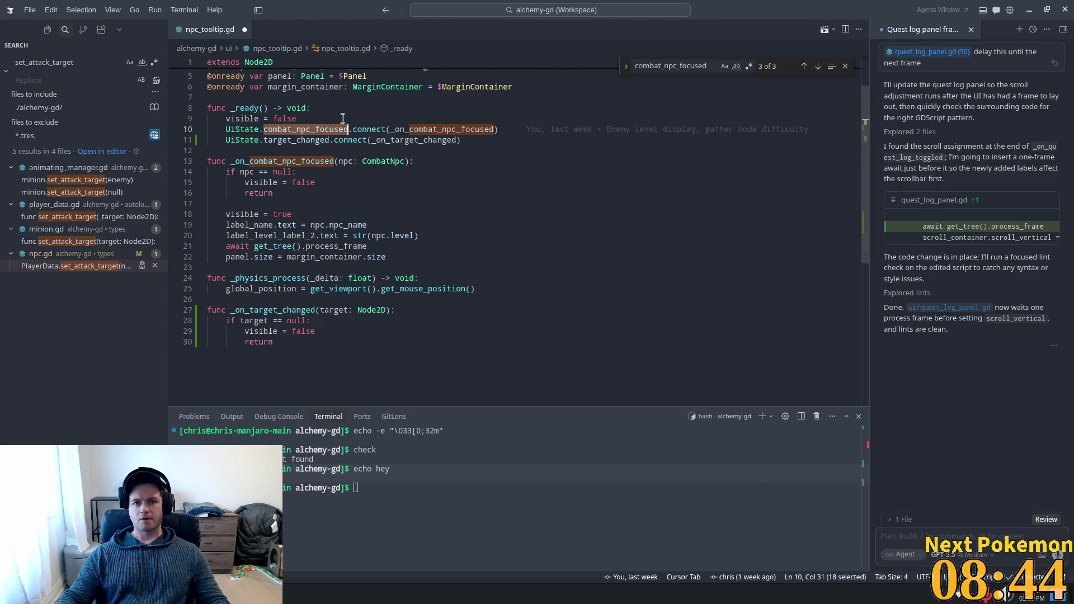
Step: Jump into ui_state.gd to see how focused_combat_npc is set, then return to npc_tooltip.gd
ctrl+click(299, 132)
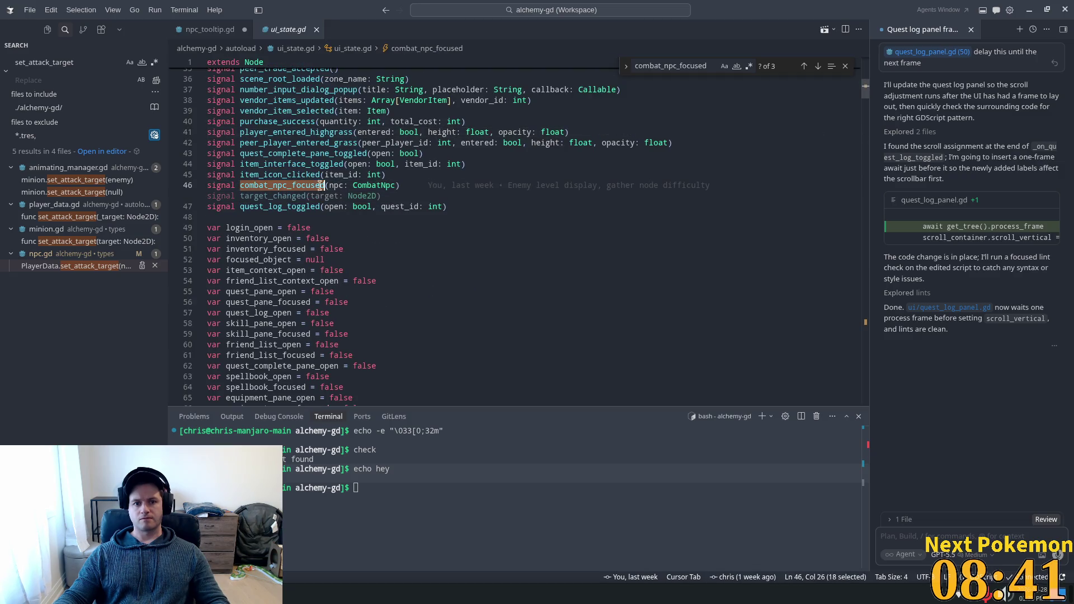
key(ctrl+f)
key(Return)
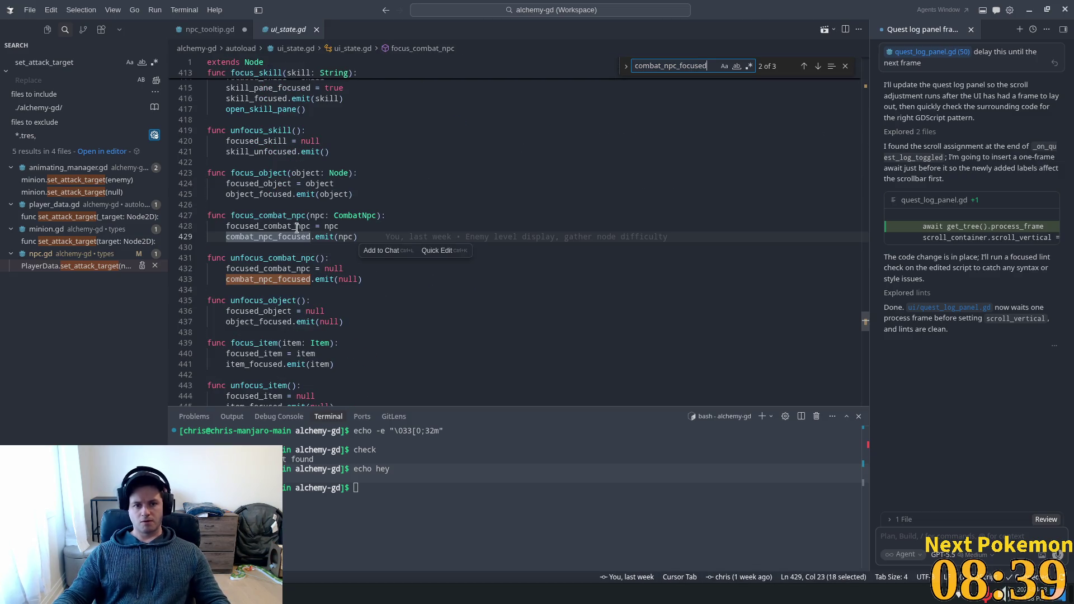
double_click(295, 228)
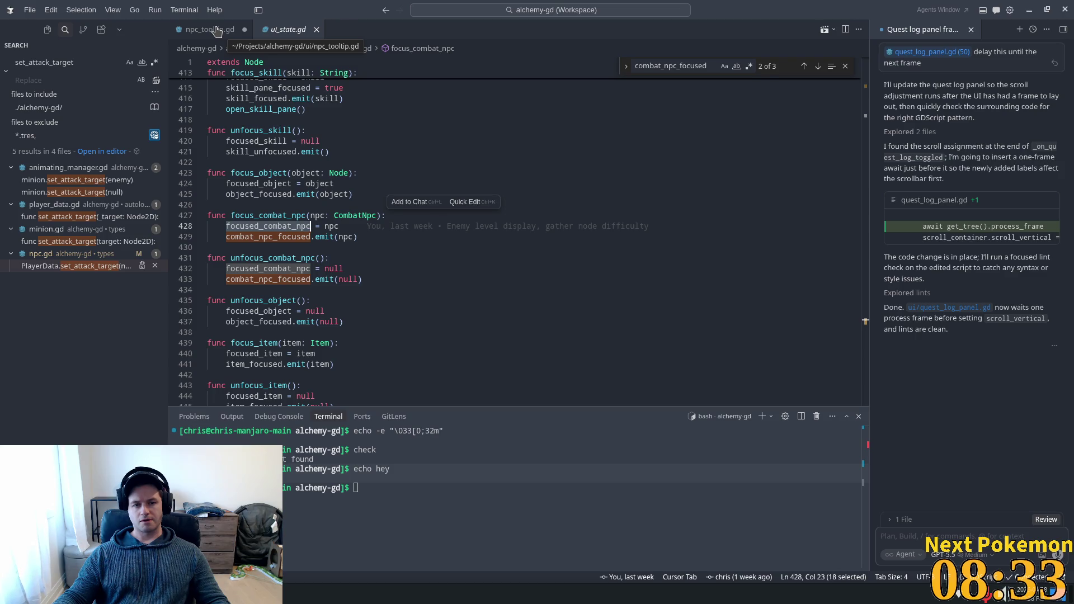
click(216, 31)
Step: Replace line 28's '== null' condition with a $UiState.focused_combat_npc null check
click(302, 320)
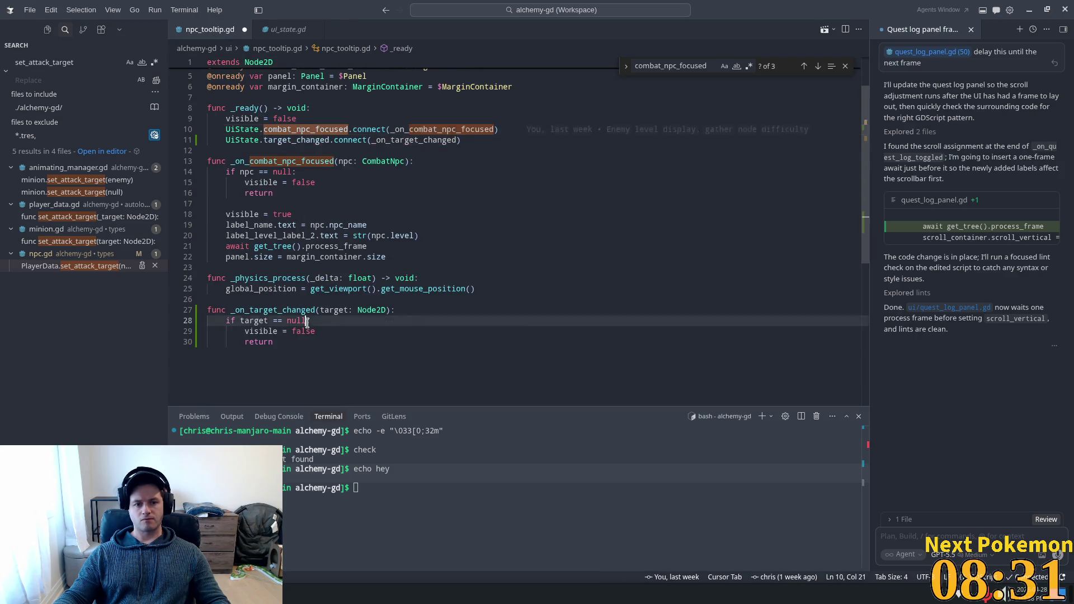
key(ctrl+shift+Left)
key(ctrl+shift+Left)
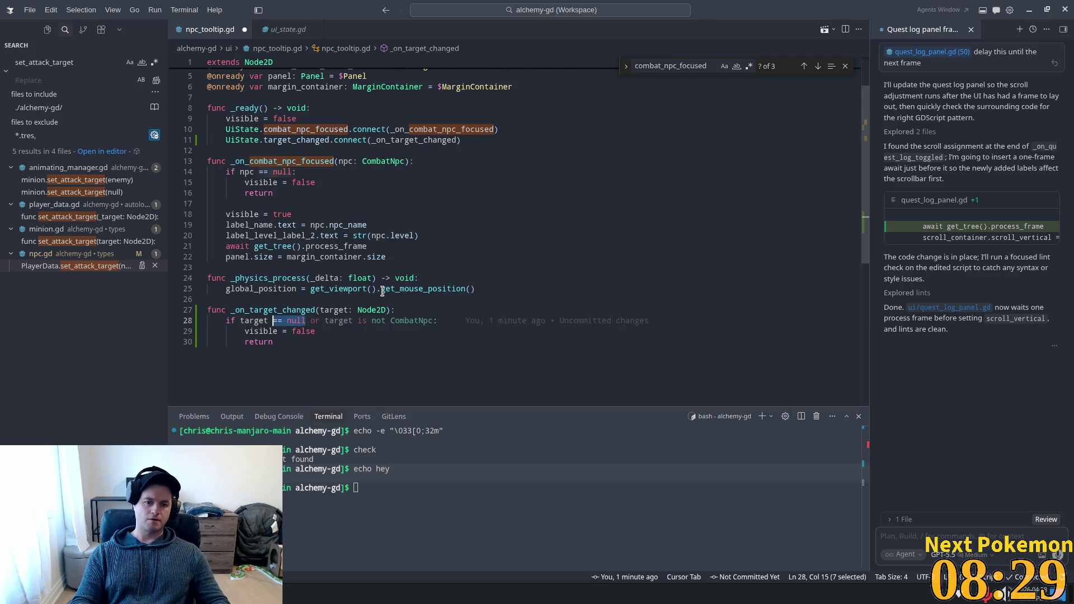
text(if if)
key(BackSpace)
key(BackSpace)
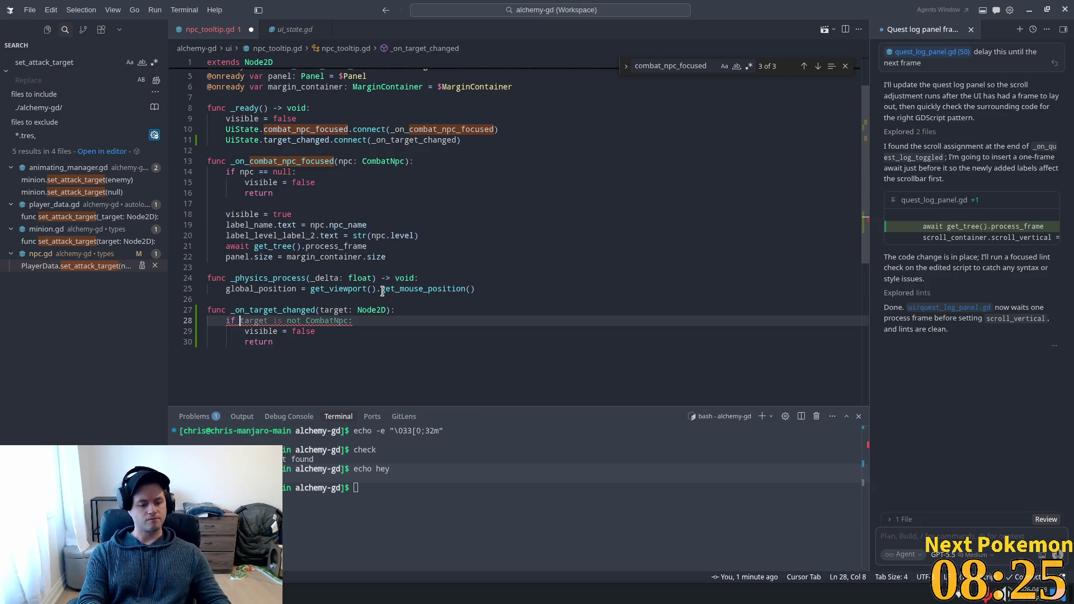
text($u:)
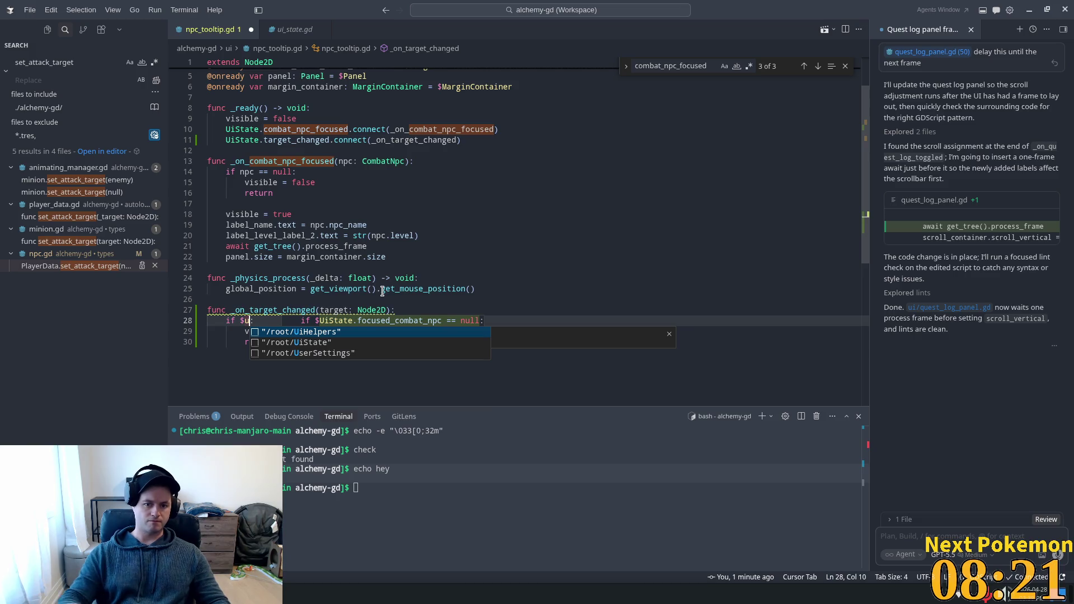
key(Tab)
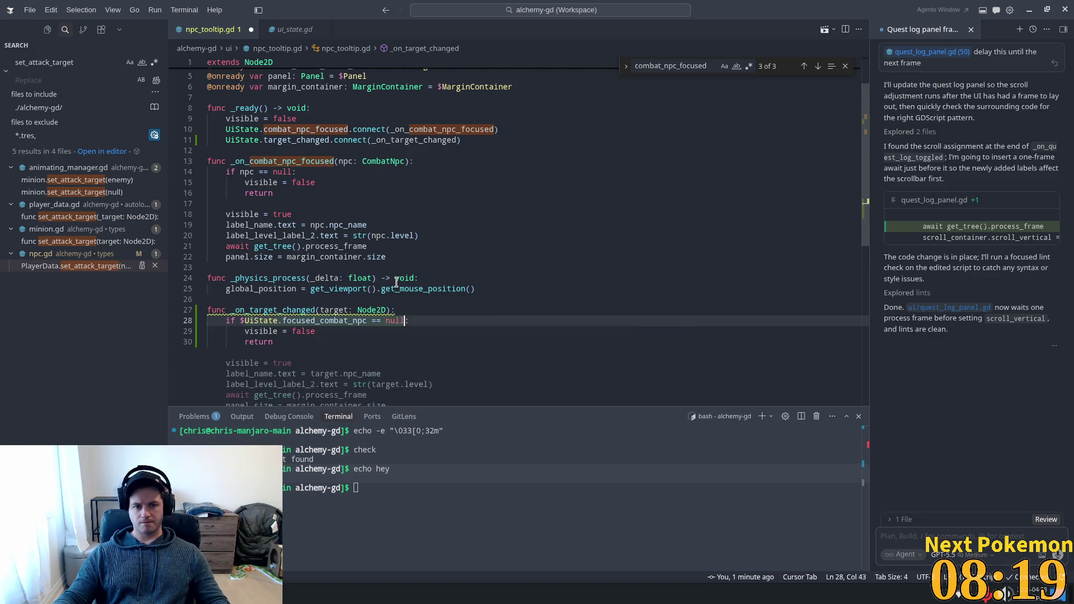
text(:)
Step: Look over the handler's visible = false and return lines, then switch to the Godot editor
click(447, 251)
click(353, 310)
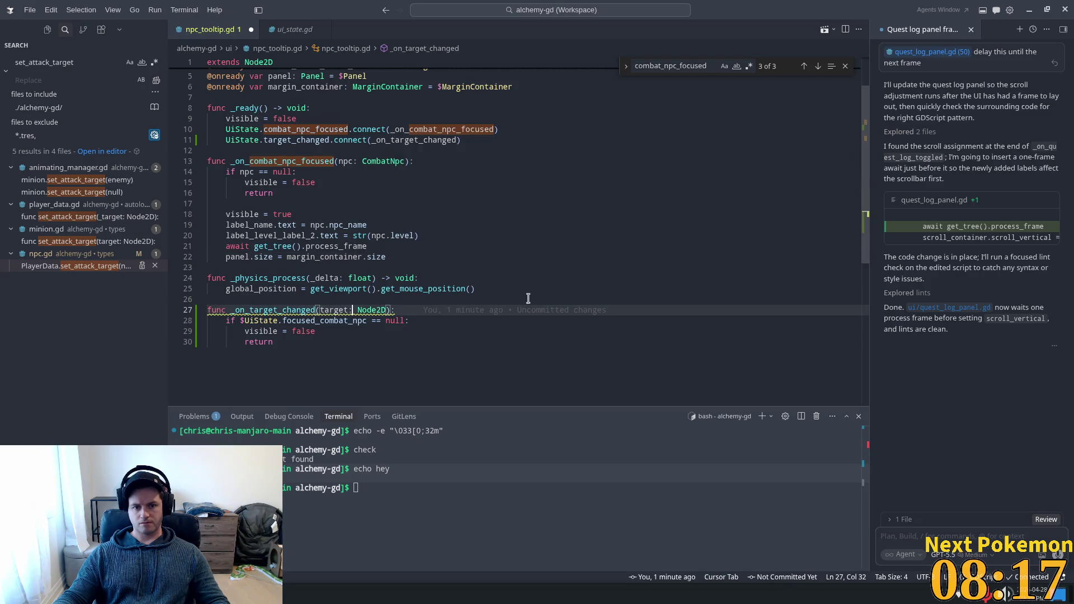
click(338, 328)
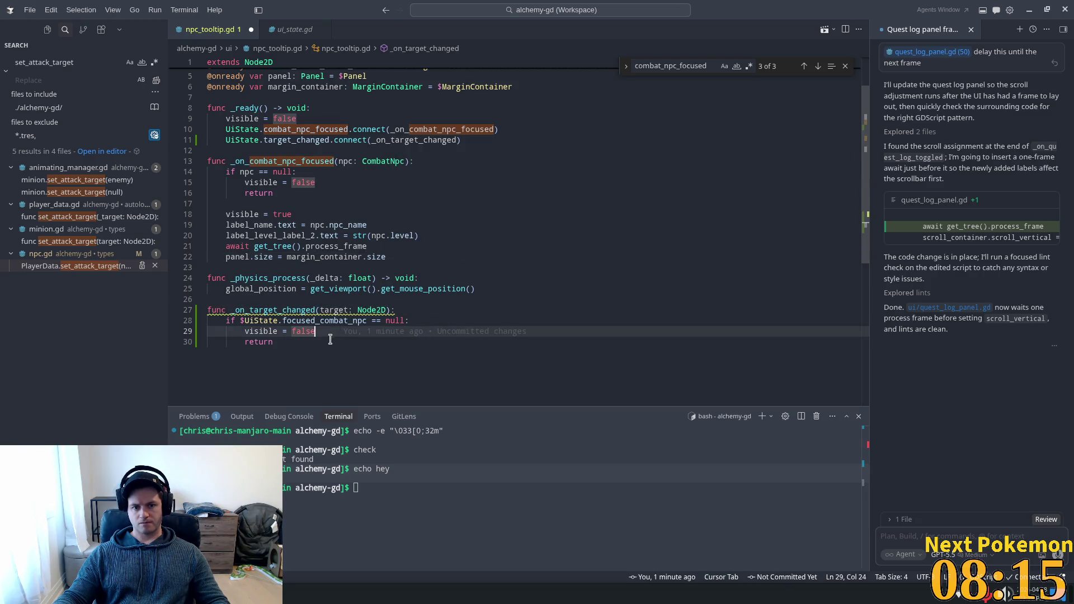
click(330, 339)
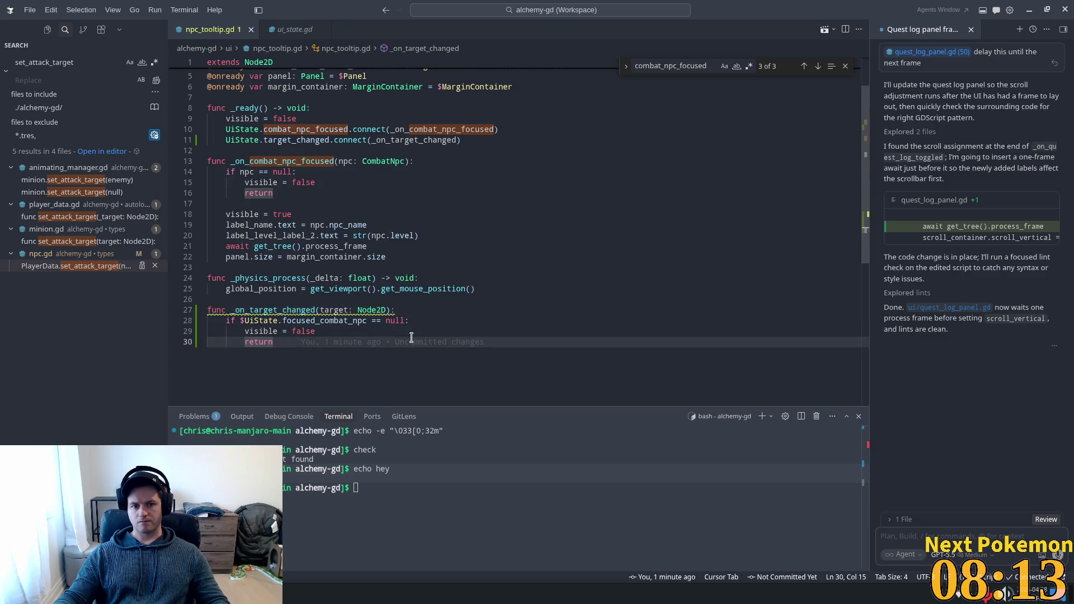
key(alt+Tab)
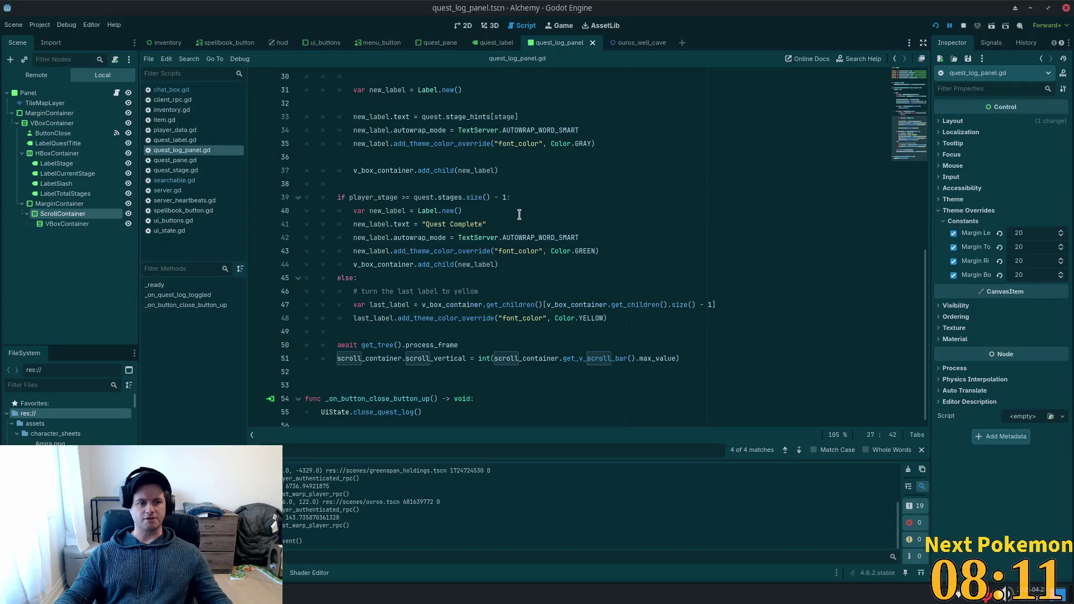
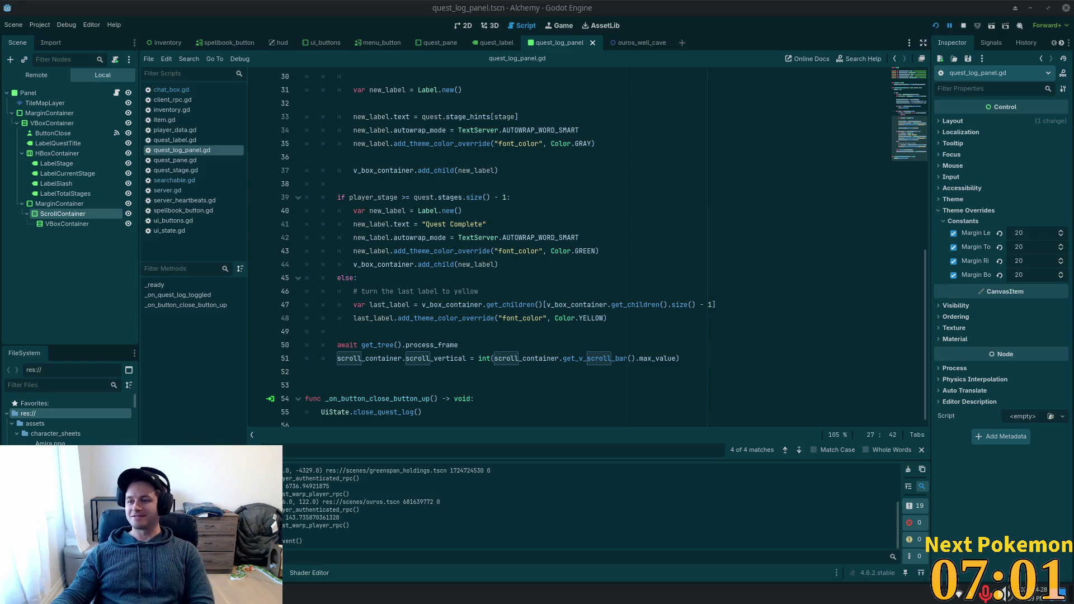
Step: Look over the Quest Complete label code on lines 39–44, then run the Alchemy game in debug
click(671, 238)
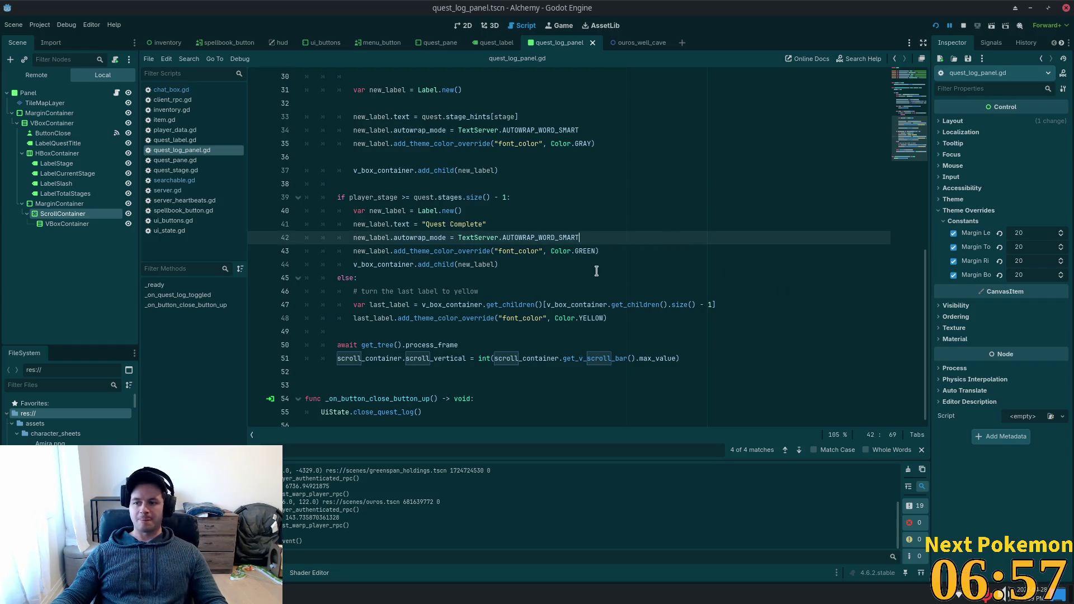
click(556, 264)
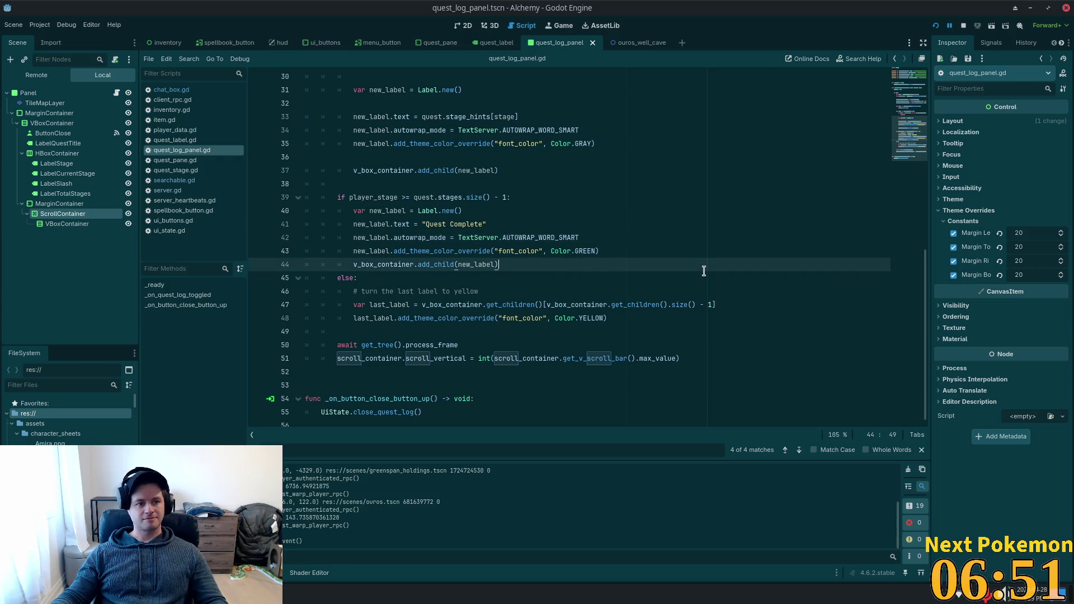
scroll(537, 204, down, 1)
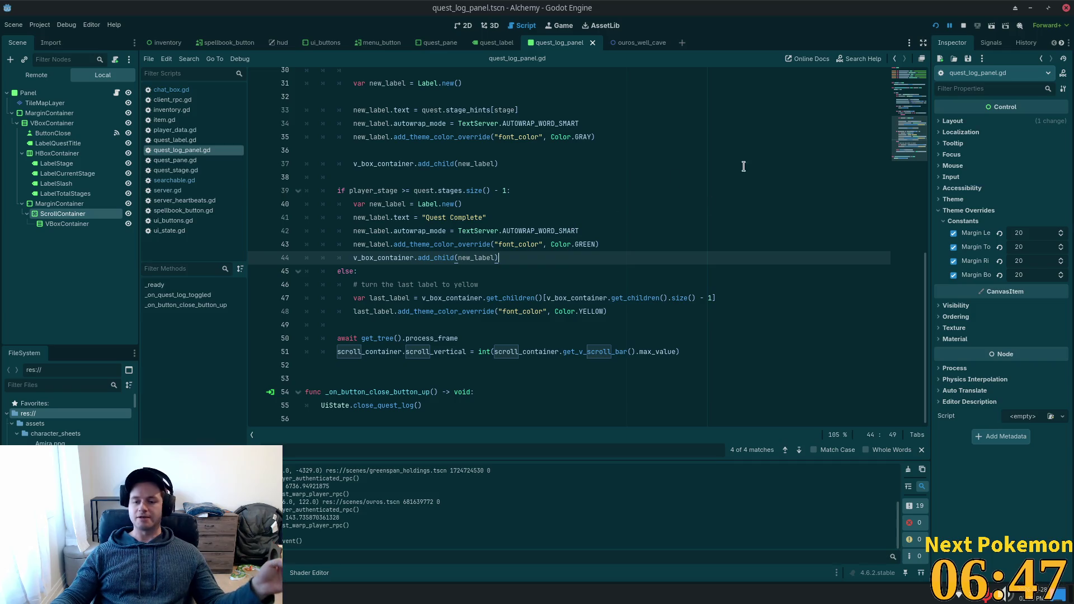
key(Up)
key(Up)
key(Up)
key(End)
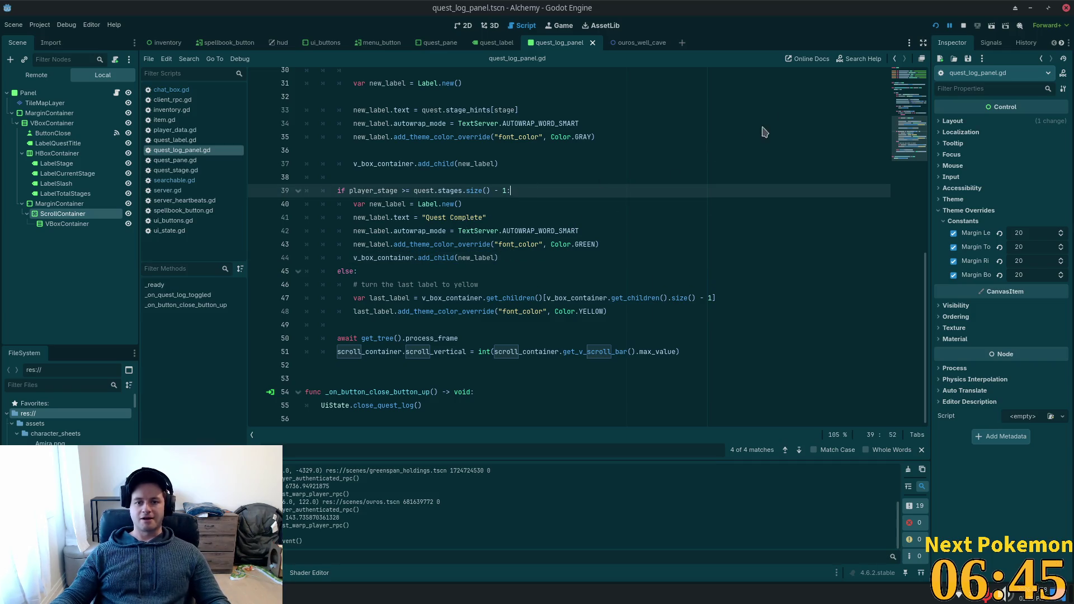
click(935, 26)
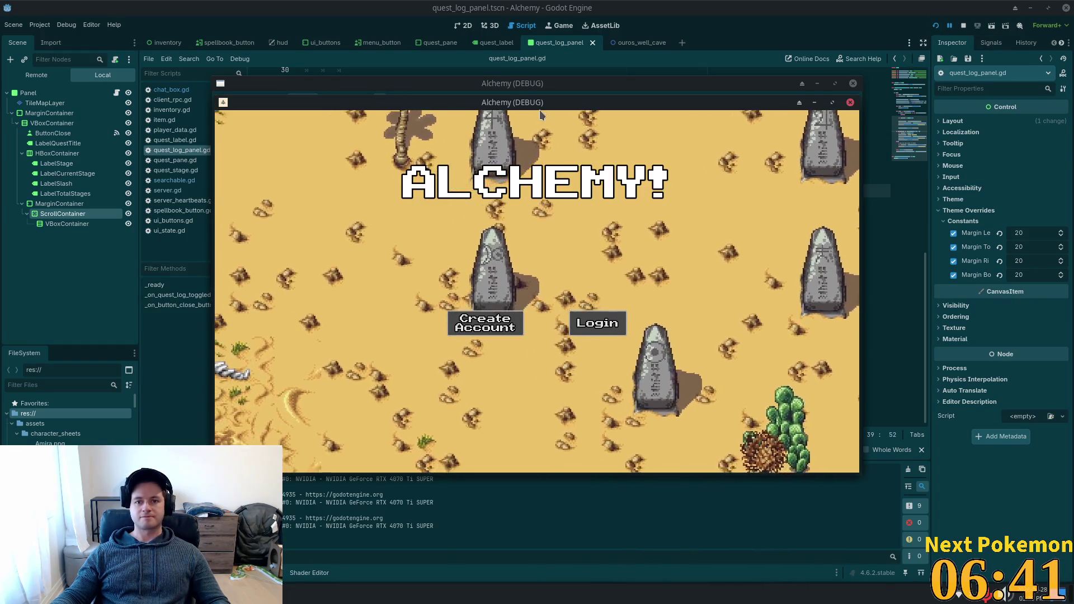
Step: Move both debug game windows aside and select UiState.target_changed on npc_tooltip.gd line 11
drag(528, 105, 372, 74)
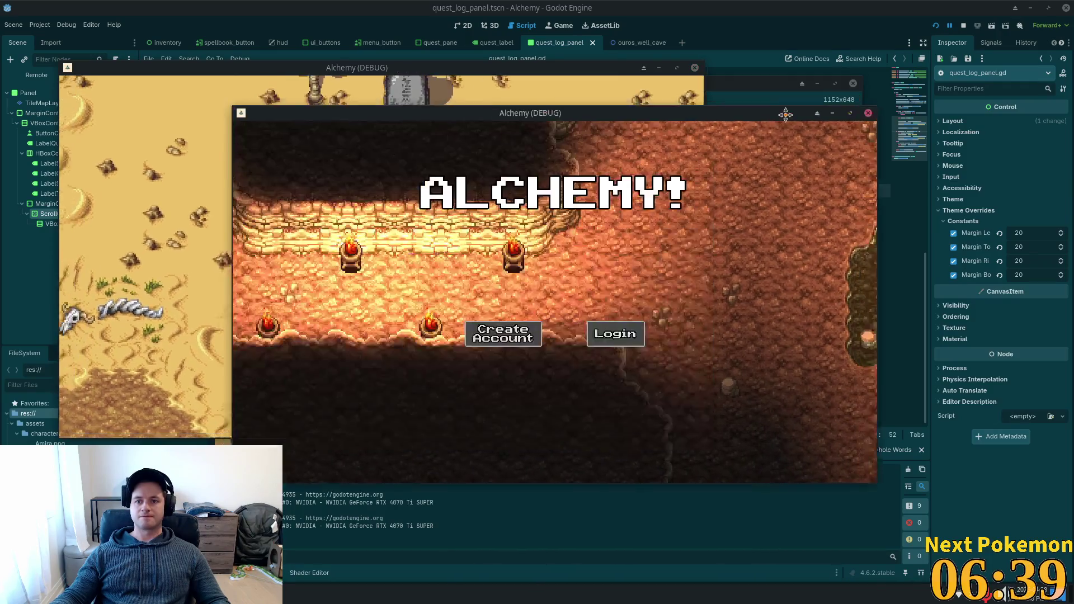
drag(755, 102, 730, 209)
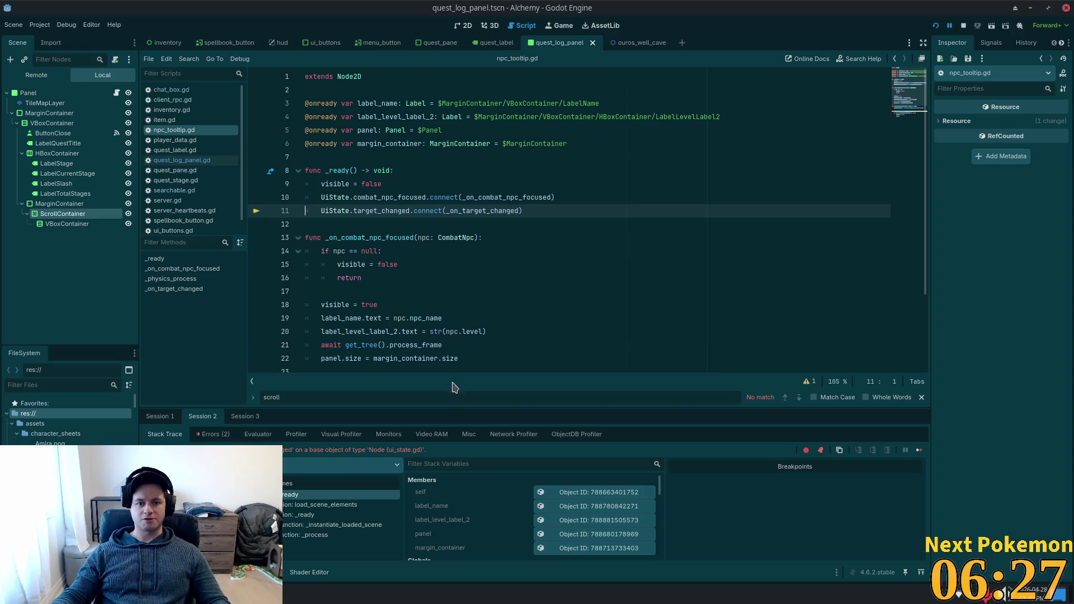
double_click(365, 210)
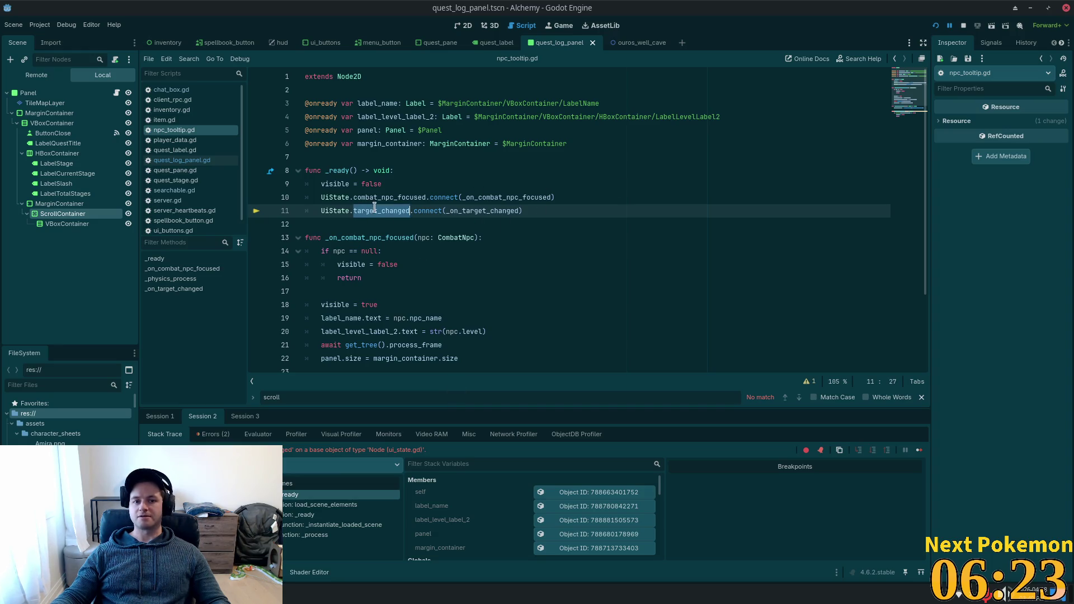
double_click(336, 211)
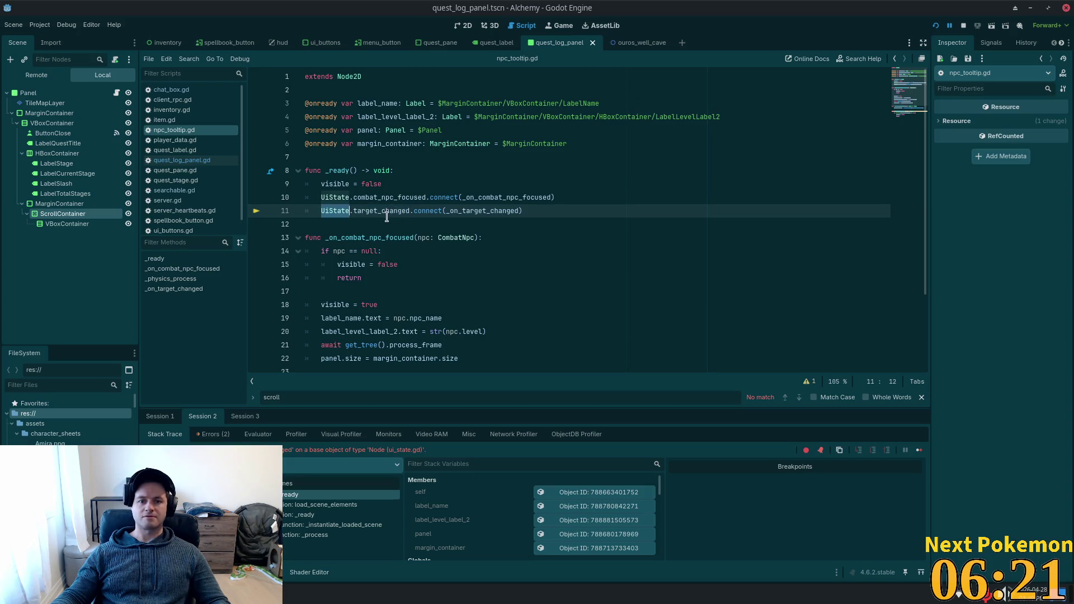
Step: Switch to Cursor and jump from UiState on line 11 into its definition in ui_state.gd
key(alt+Tab)
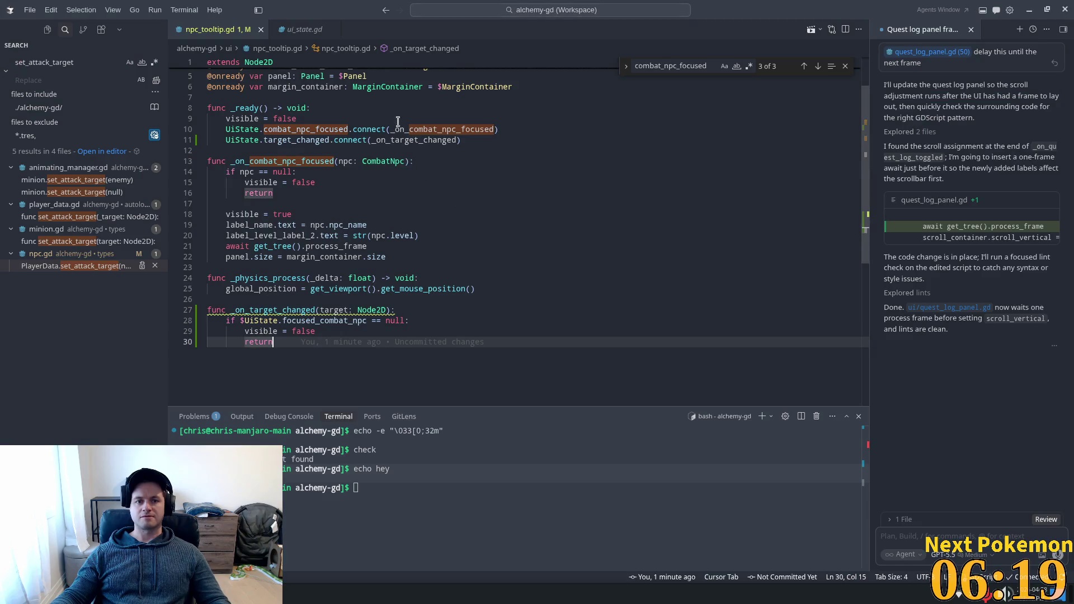
click(399, 119)
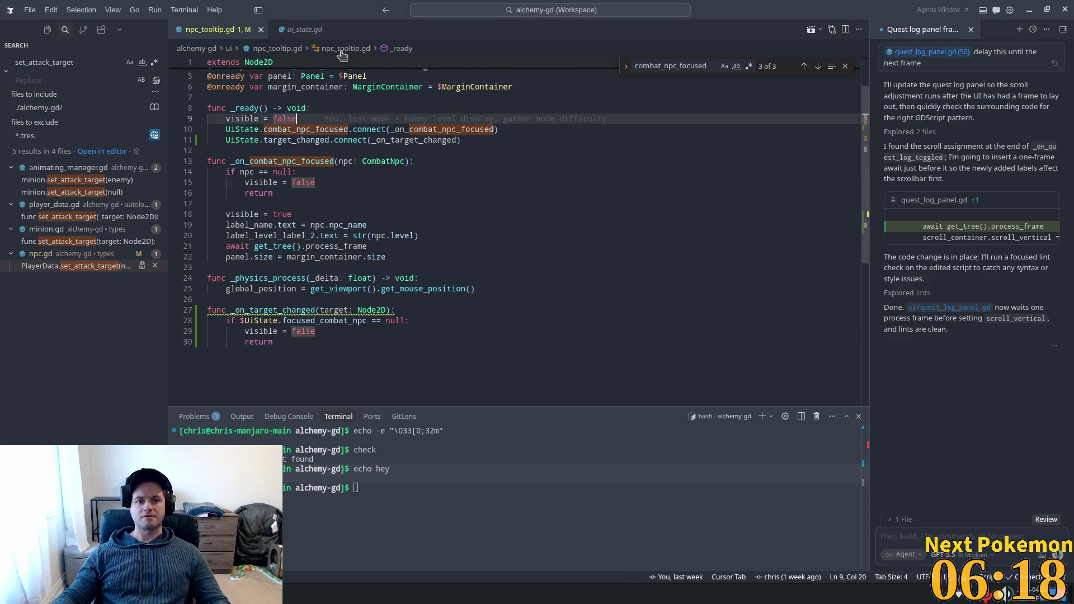
ctrl+click(319, 130)
click(355, 29)
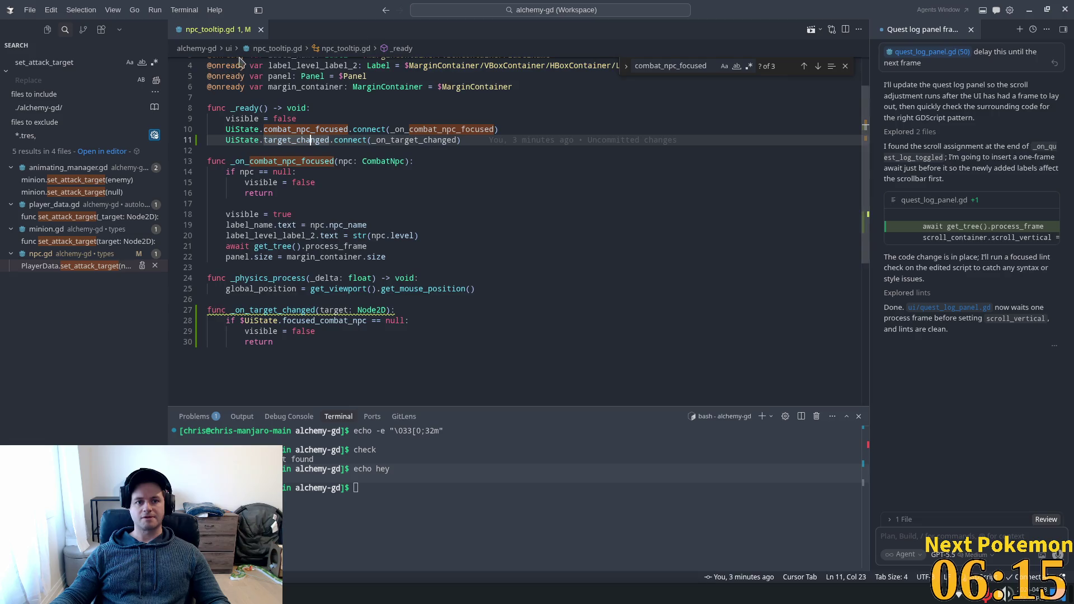
ctrl+click(236, 140)
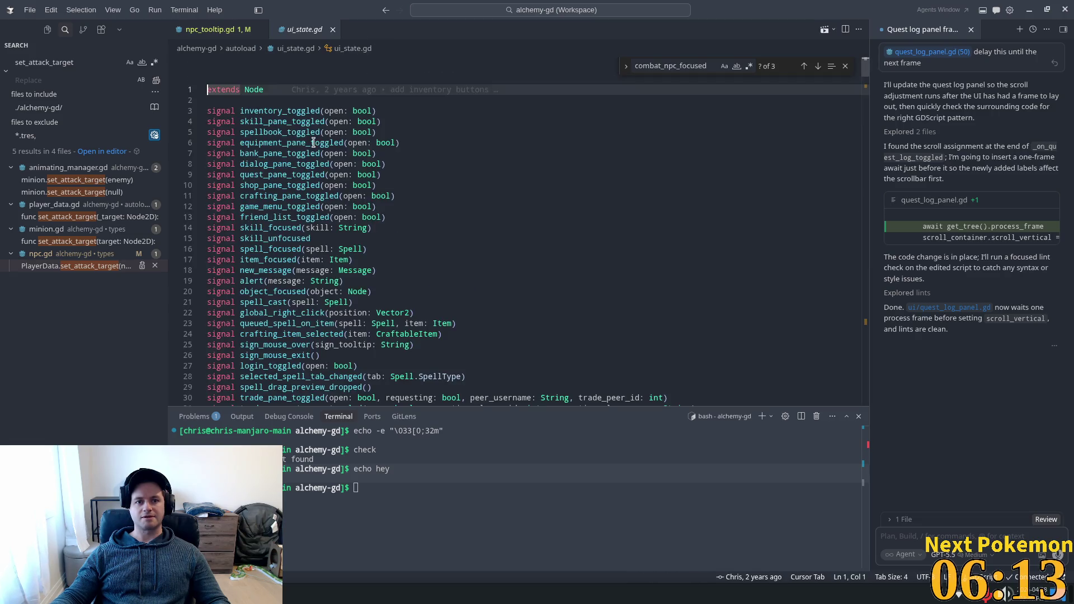
scroll(465, 214, down, 2)
scroll(466, 214, down, 1)
click(465, 213)
scroll(466, 214, down, 1)
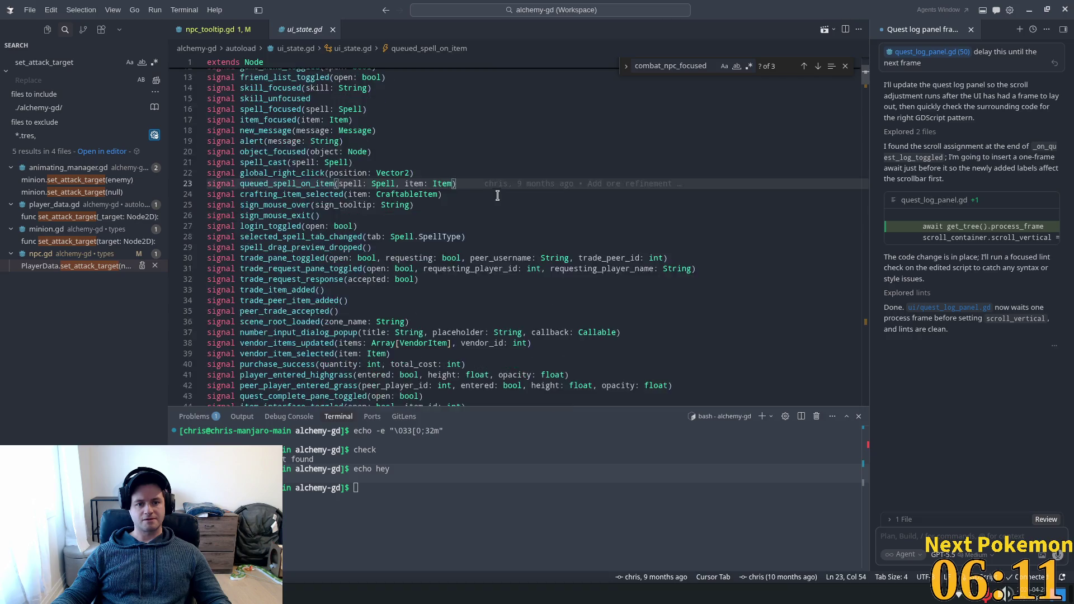
scroll(521, 201, down, 1)
scroll(584, 190, down, 1)
Step: Search ui_state.gd for 'target' and 'chang', finding only selected_spell_tab_changed
key(ctrl+f)
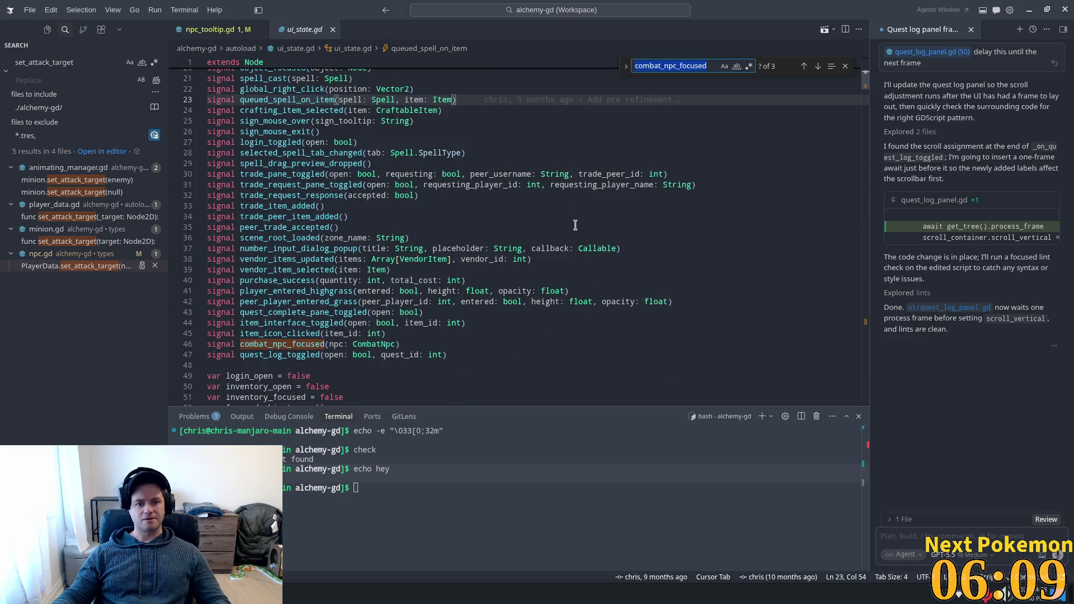
text(ta)
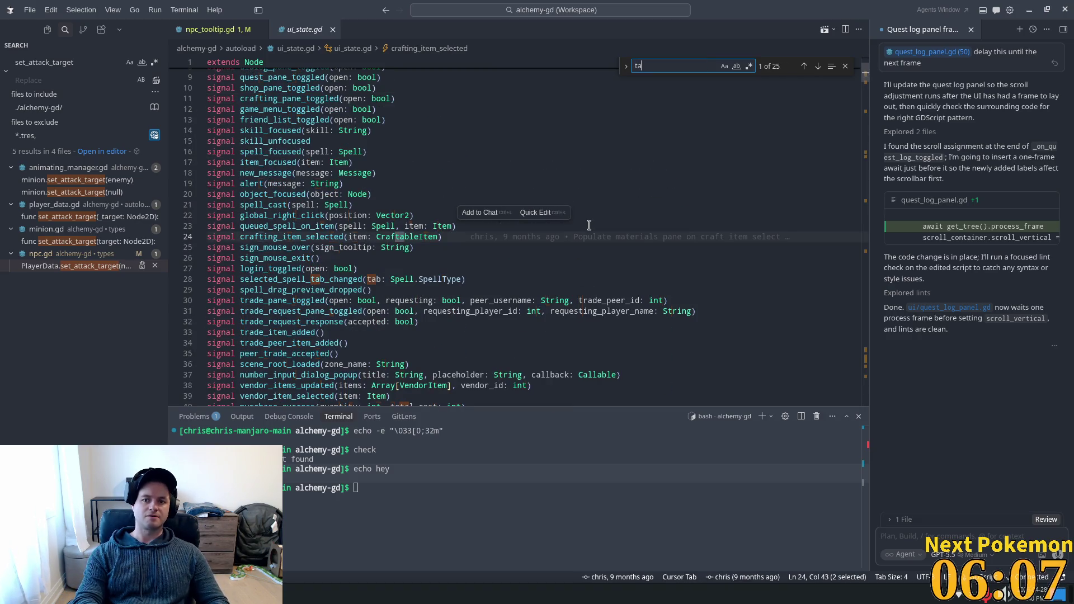
text(rget)
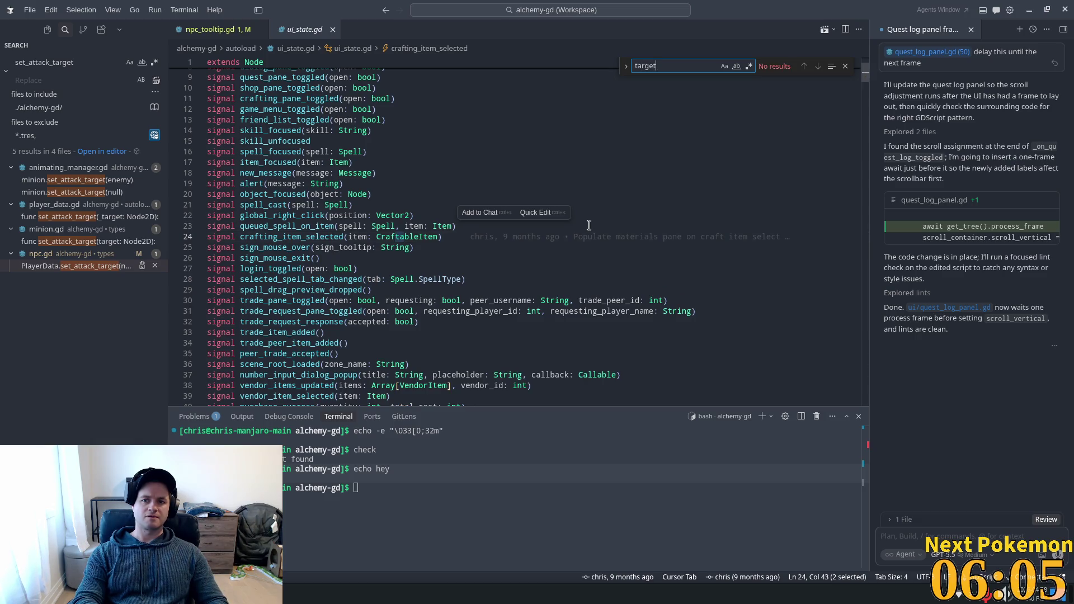
click(517, 183)
scroll(507, 159, up, 2)
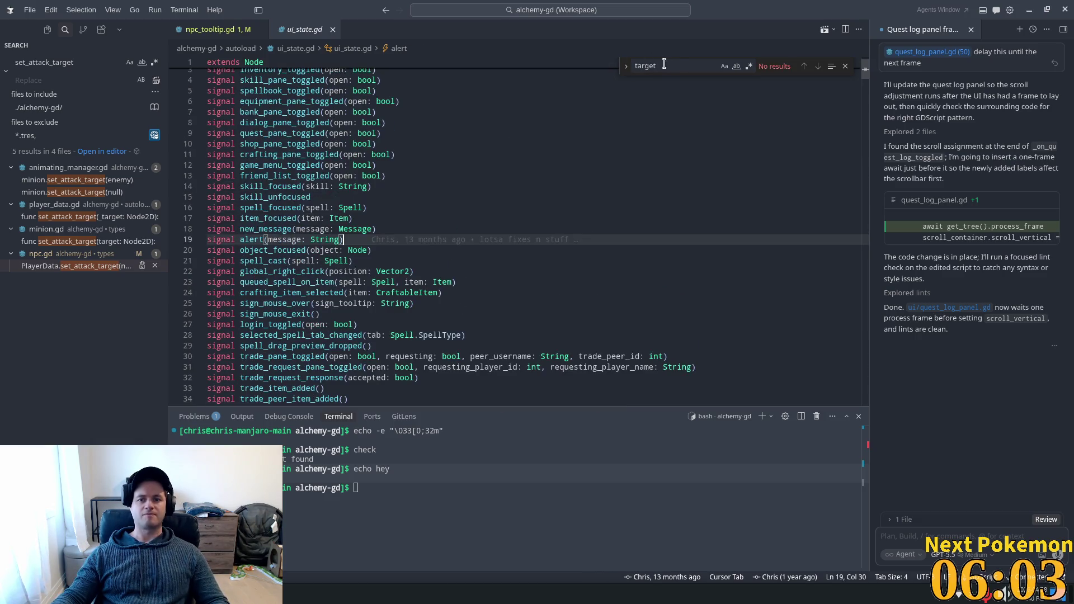
scroll(676, 68, up, 1)
key(alt+b)
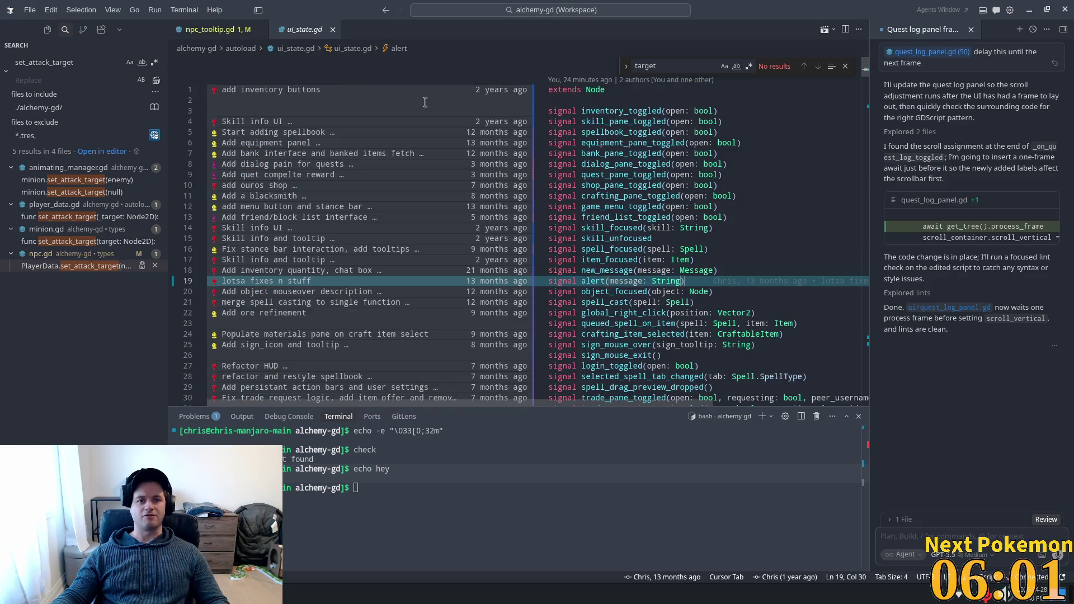
key(Escape)
key(alt+b)
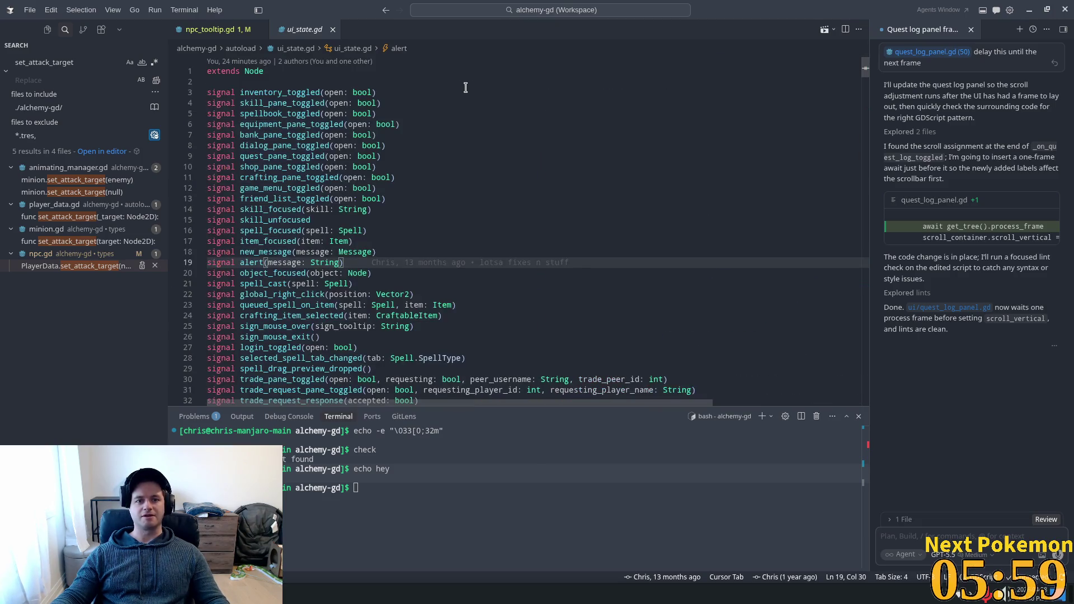
click(376, 93)
key(ctrl+f)
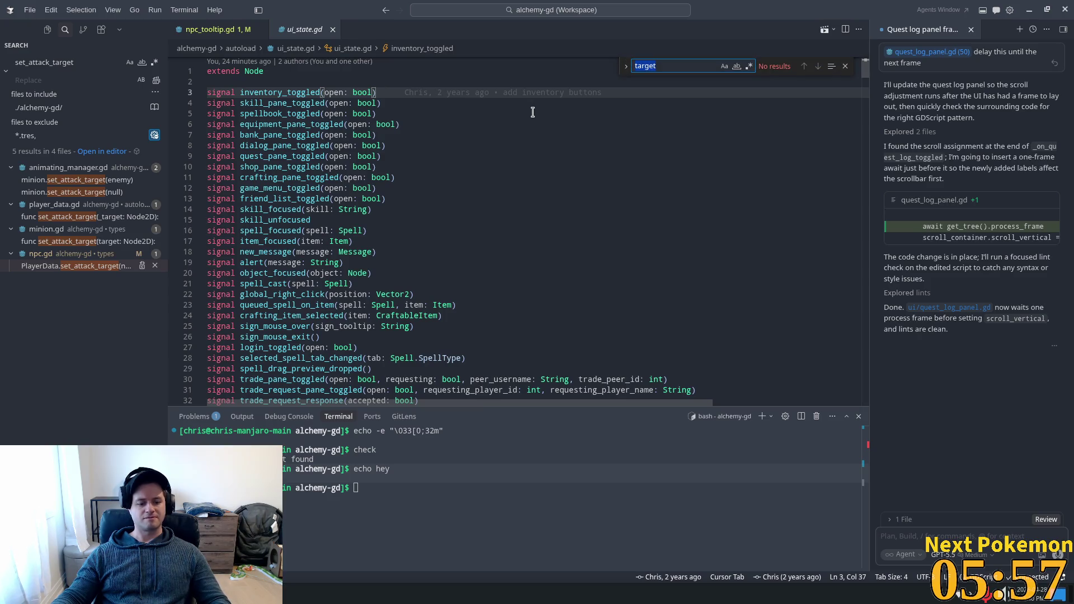
key(BackSpace)
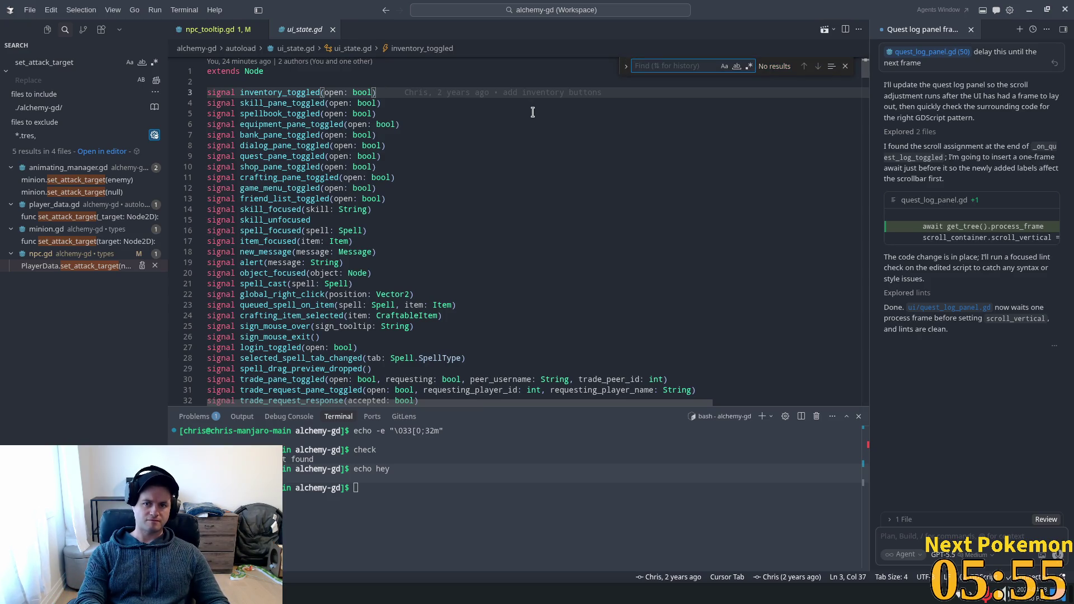
text(chang)
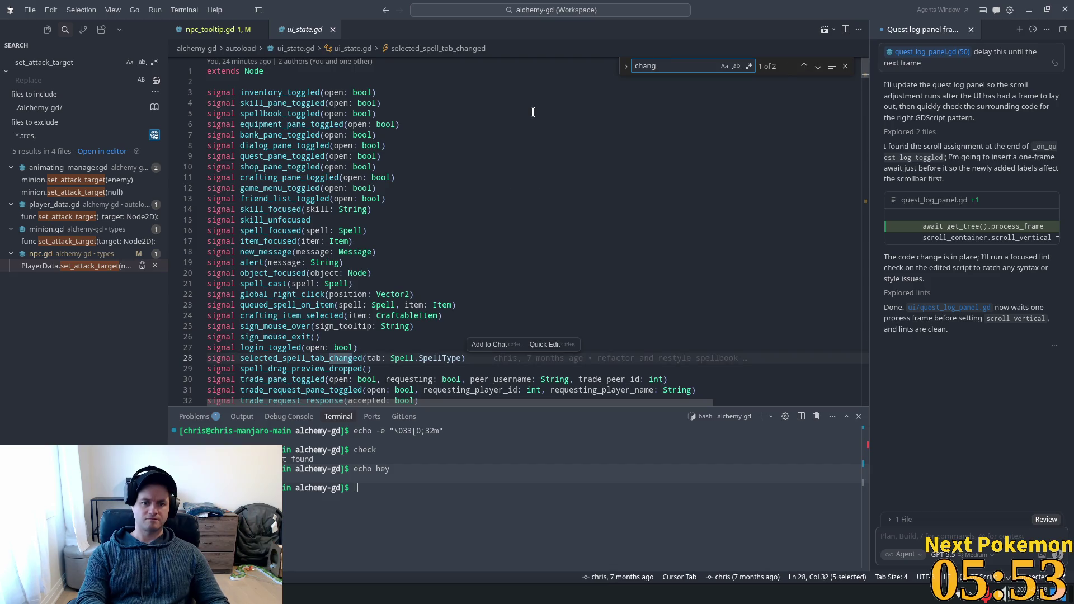
key(Return)
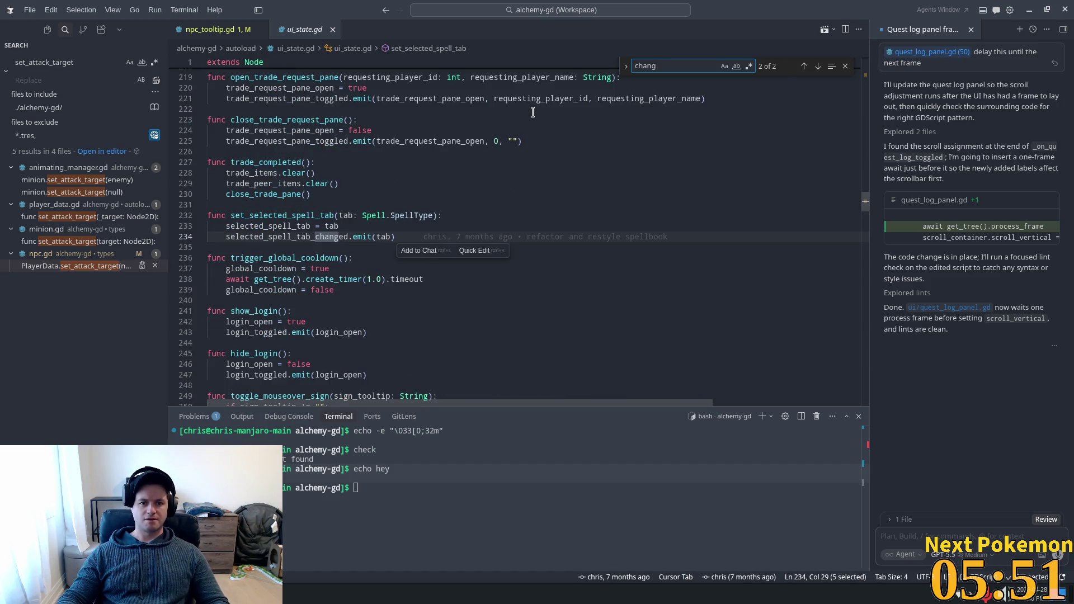
Step: Change the line 11 connection in npc_tooltip.gd from UiState to PlayerData.target_changed
click(220, 29)
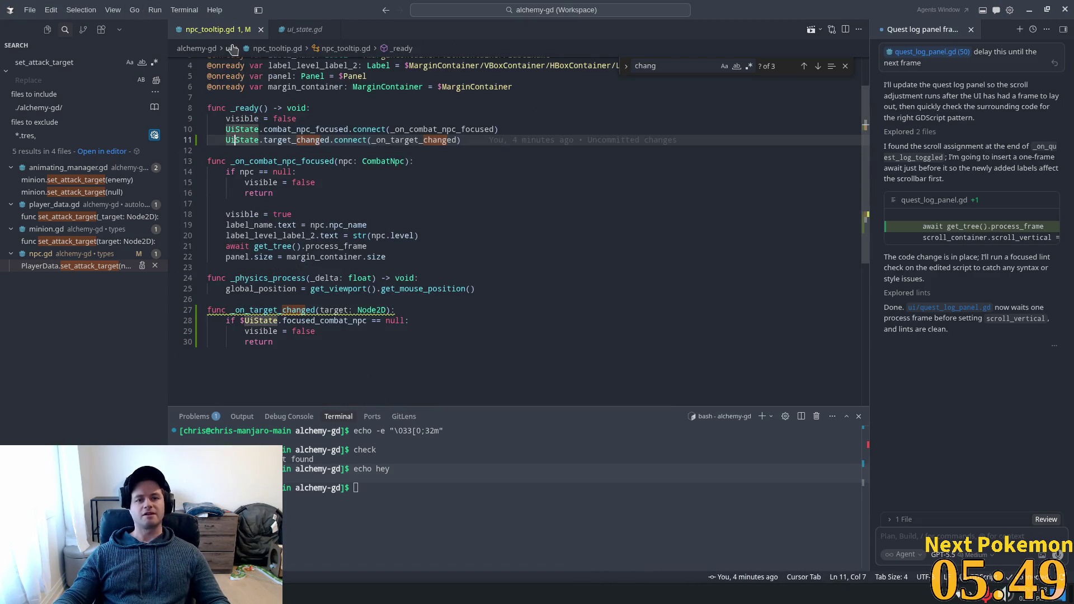
key(ctrl+d)
text(P)
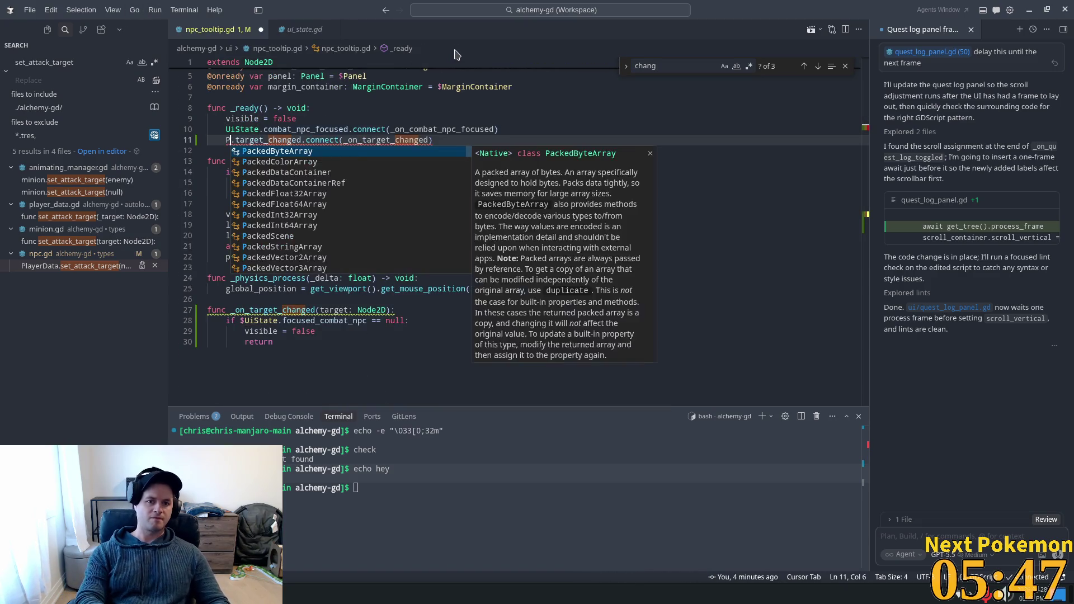
text(lay)
key(Return)
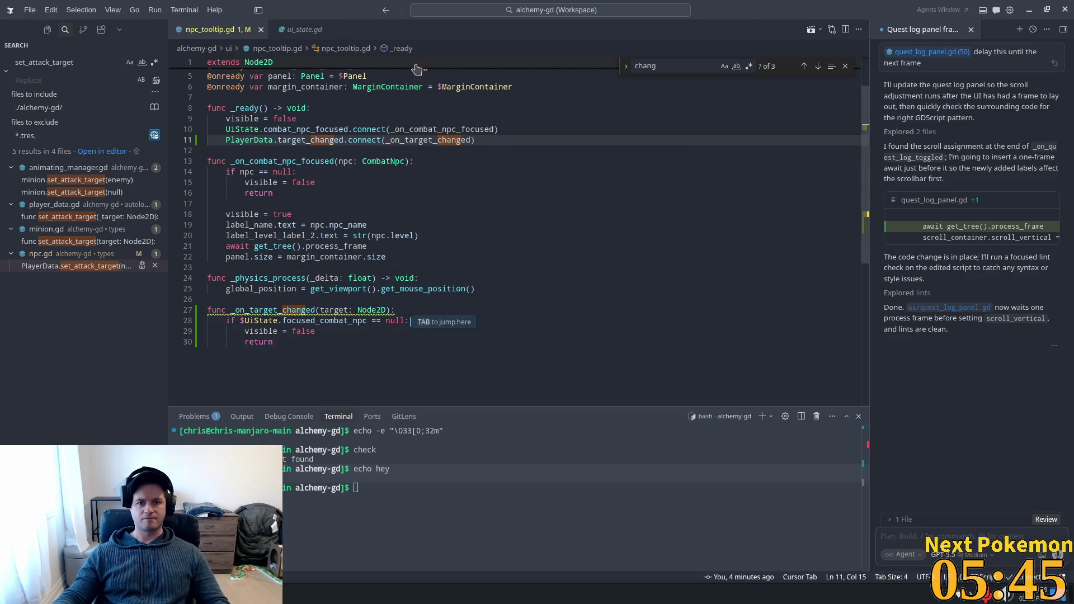
click(417, 68)
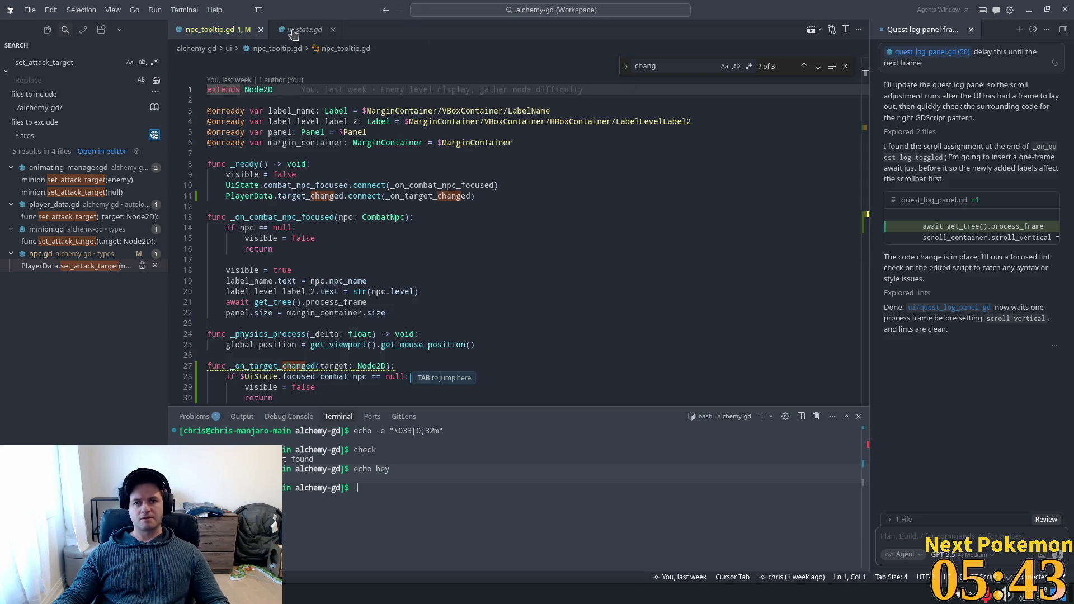
Step: Confirm player_data.gd declares target_changed, check the tooltip's null check, then search player_data.gd for 'focus'
ctrl+click(319, 195)
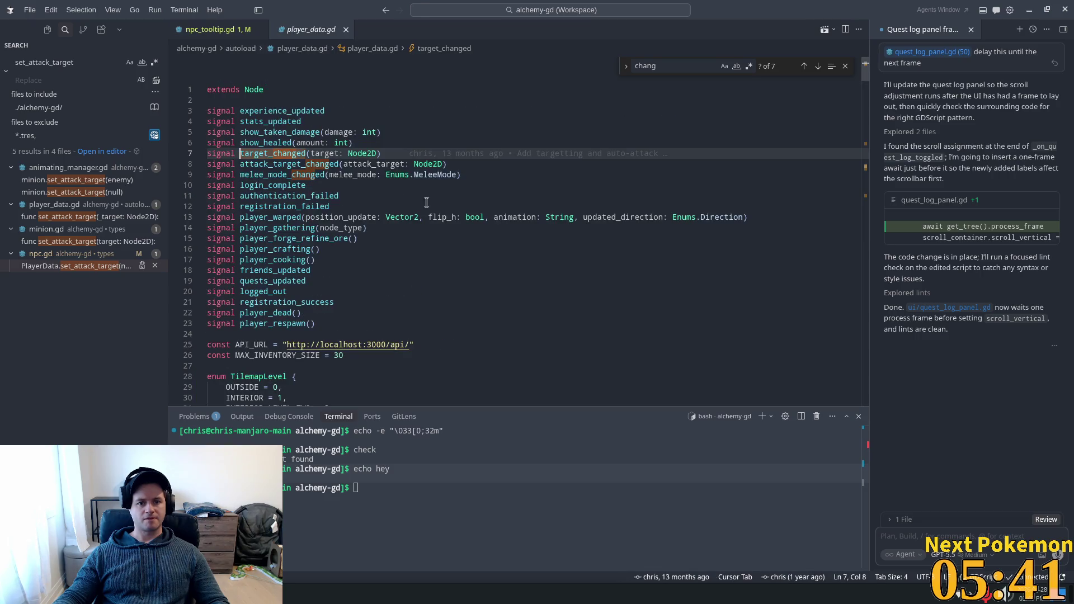
click(567, 208)
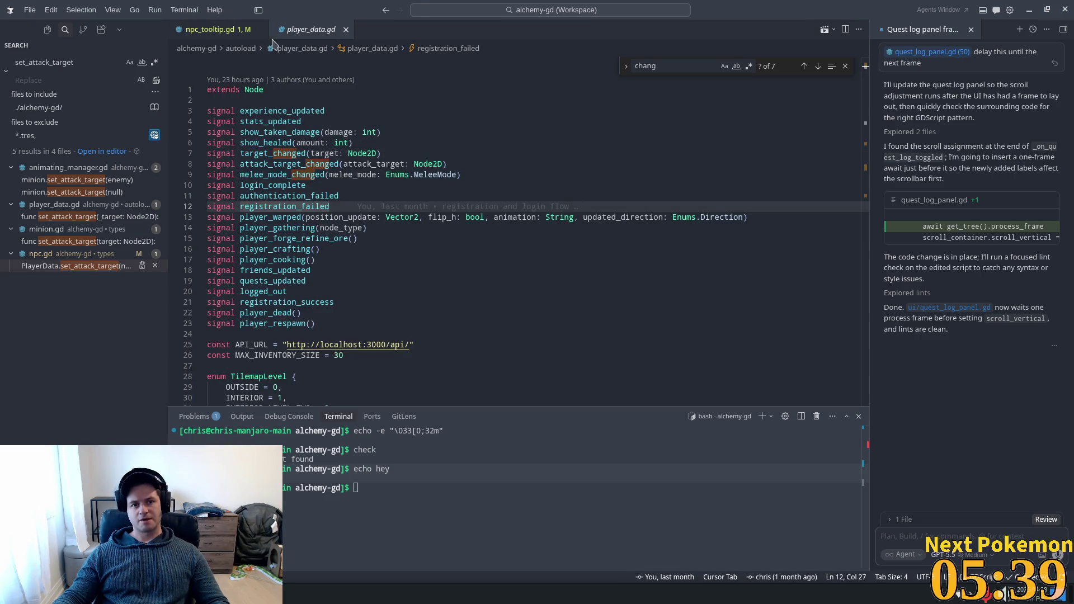
click(234, 32)
scroll(375, 272, down, 1)
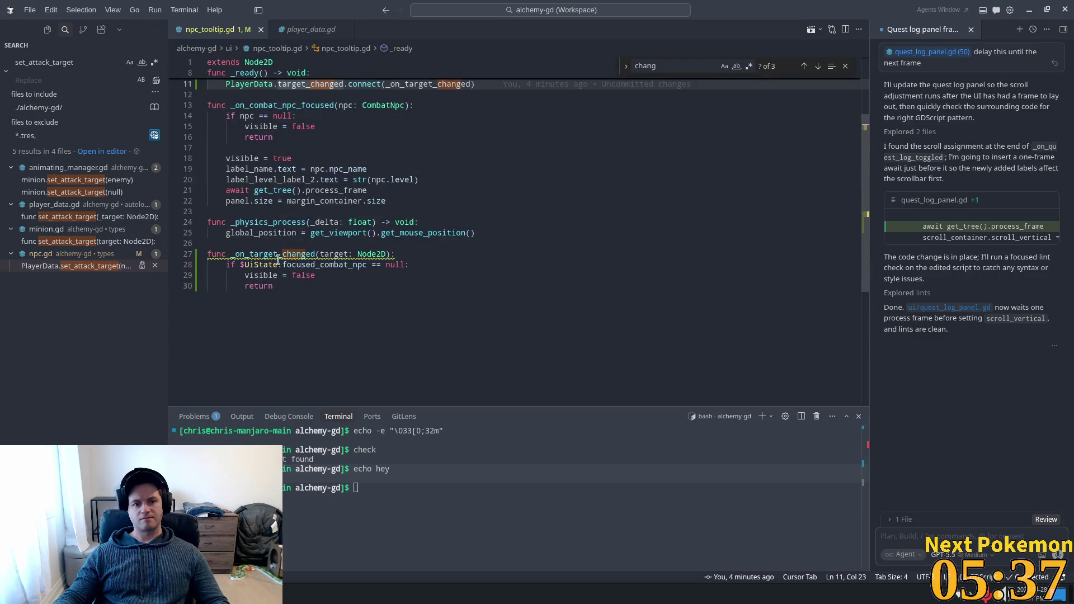
click(306, 264)
key(ctrl+Tab)
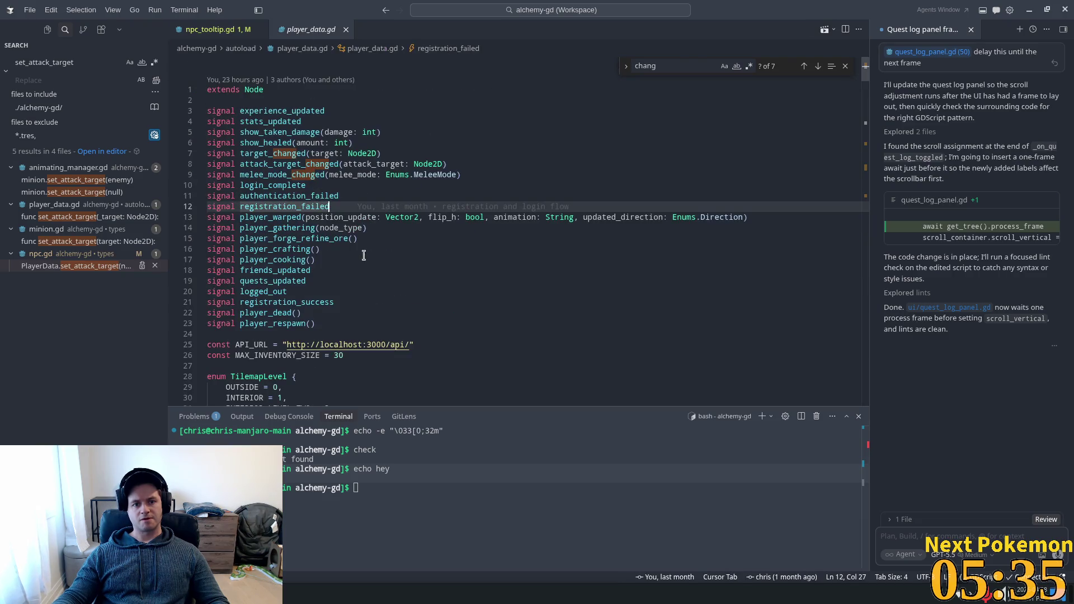
click(370, 270)
key(ctrl+f)
text(focus)
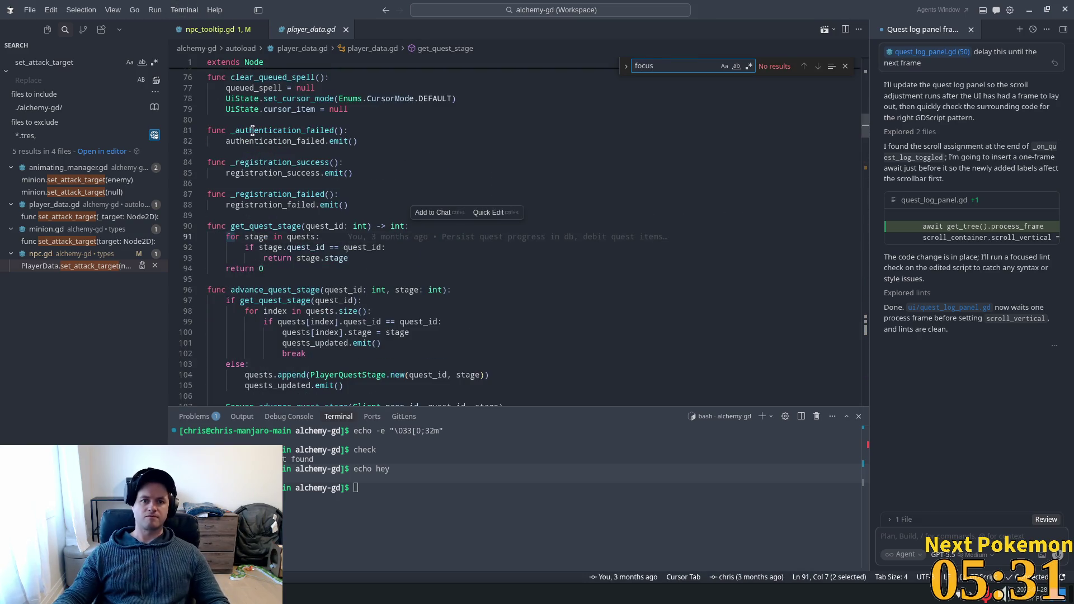
Step: Open ui_state.gd via Ctrl+P and locate focused_combat_npc there
key(ctrl+p)
text(uis)
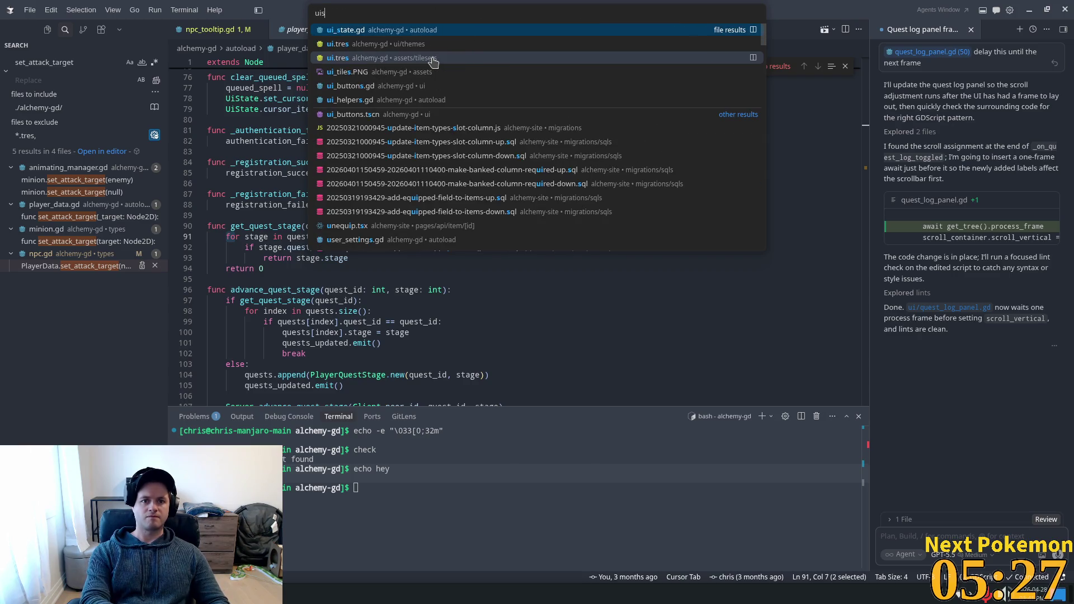
key(Return)
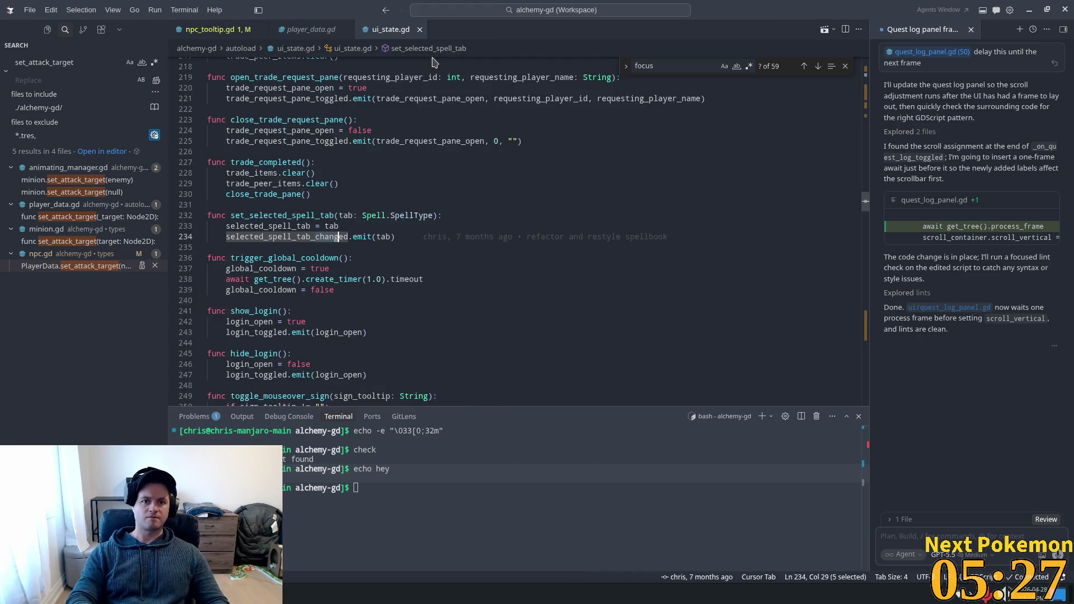
key(ctrl+f)
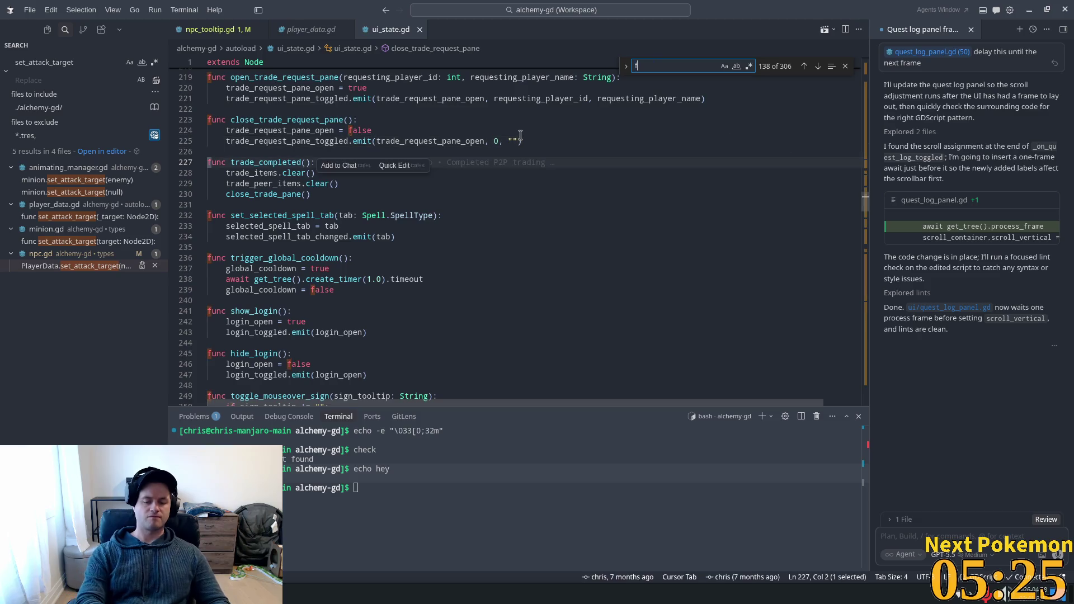
key(Return)
text(ed)
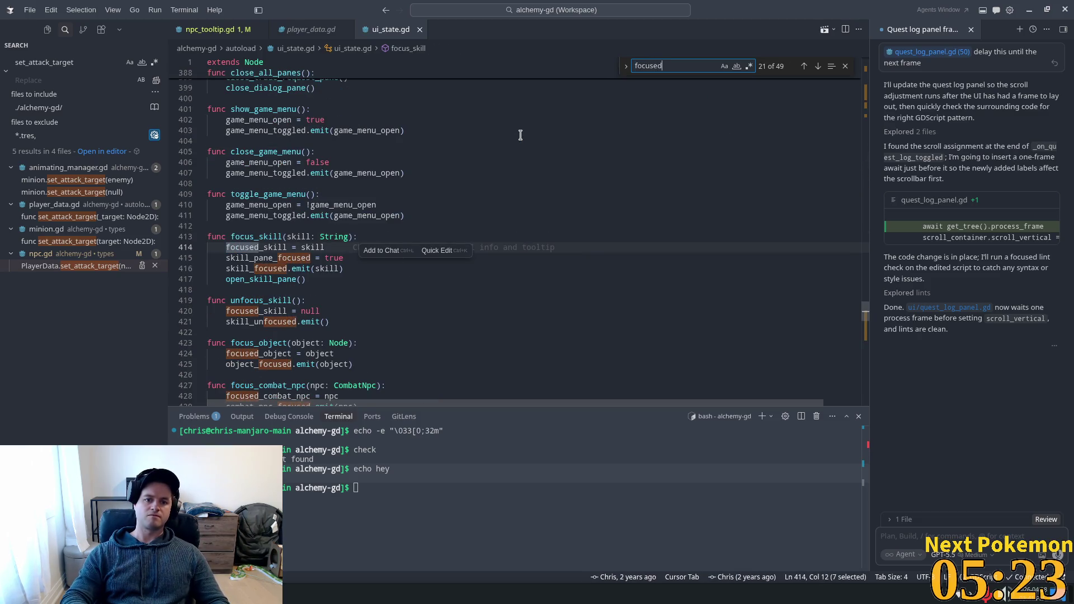
text(_com)
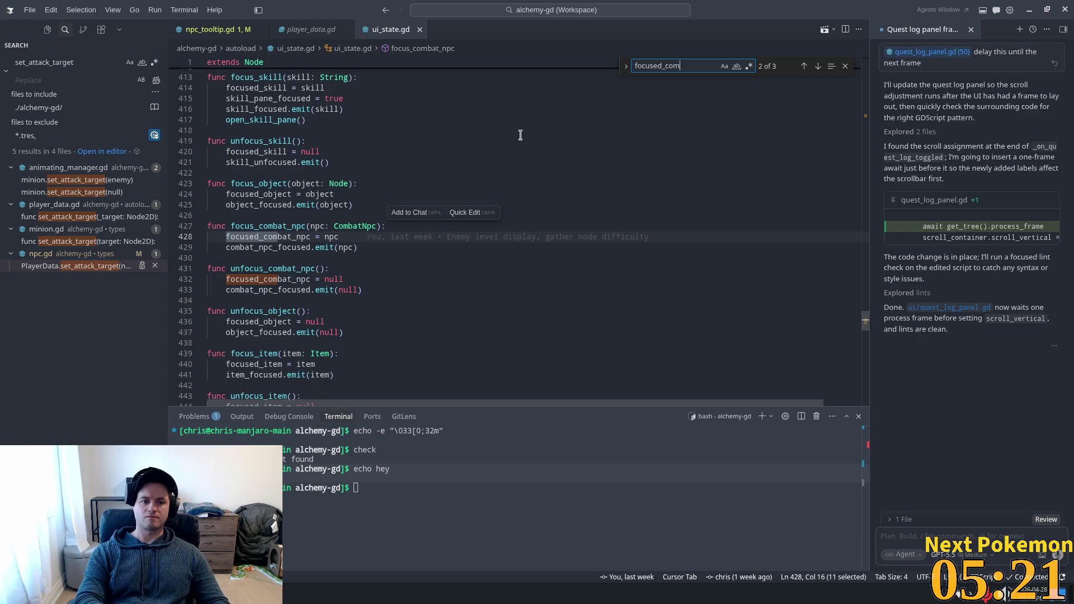
Step: Rename _on_target_changed's parameter to _target in npc_tooltip.gd, save, and run the game in Godot
click(214, 27)
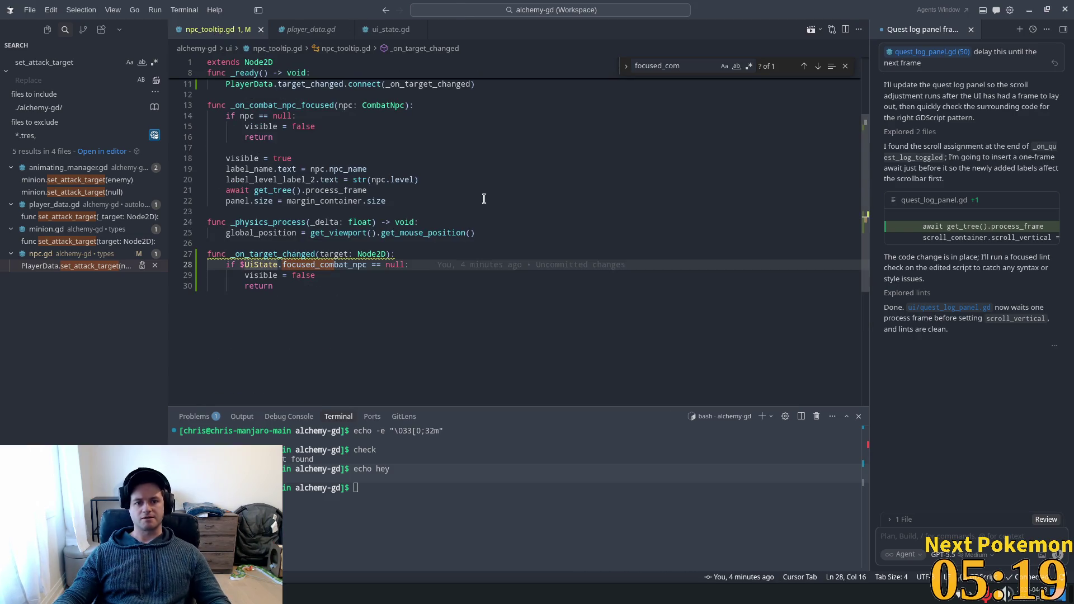
click(315, 254)
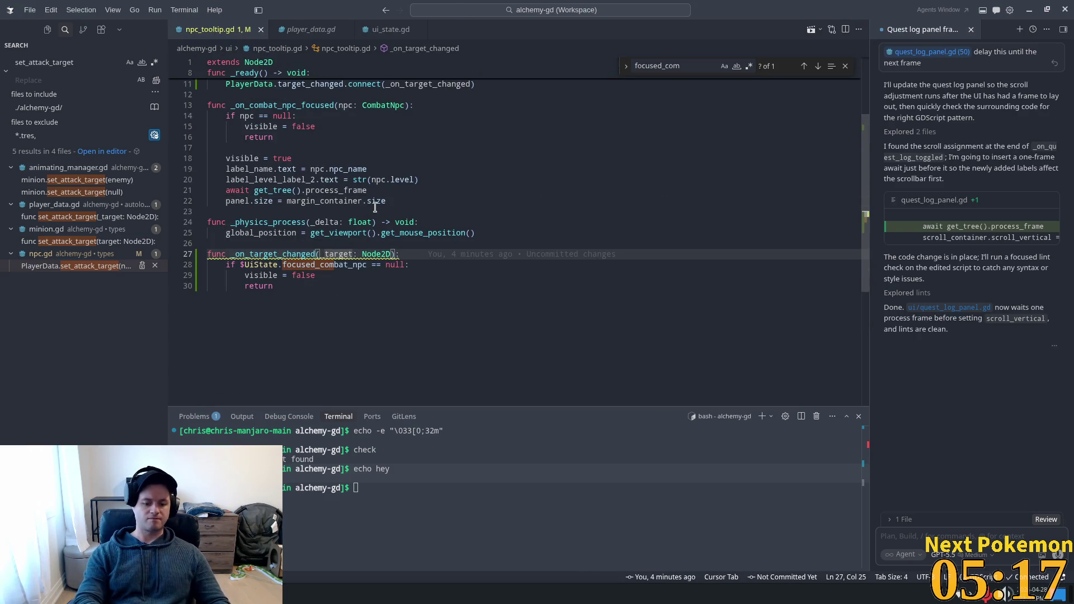
text(_)
key(Escape)
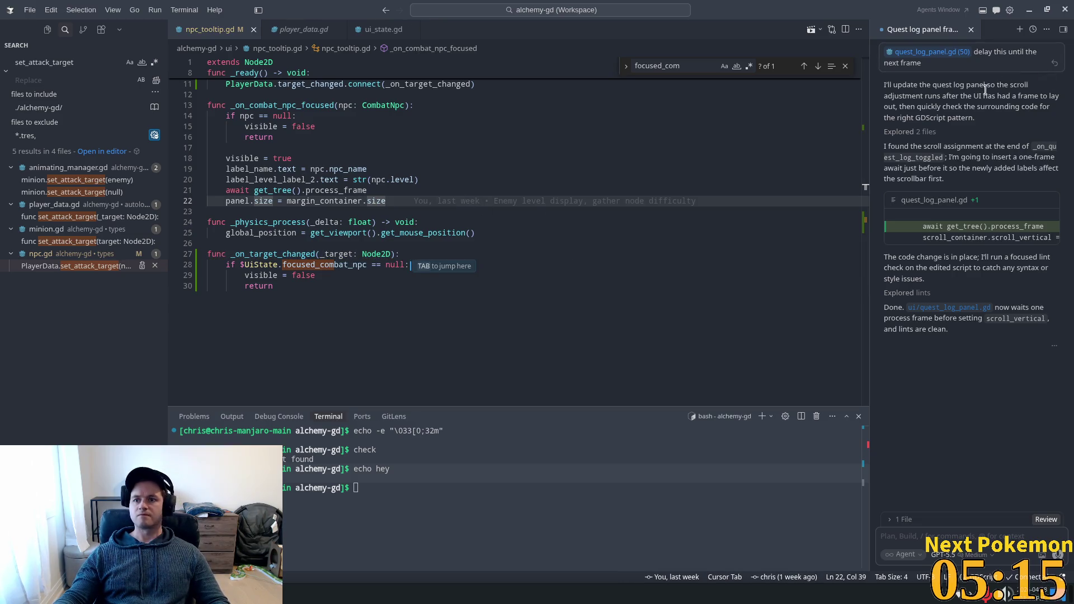
key(alt+Tab)
click(934, 25)
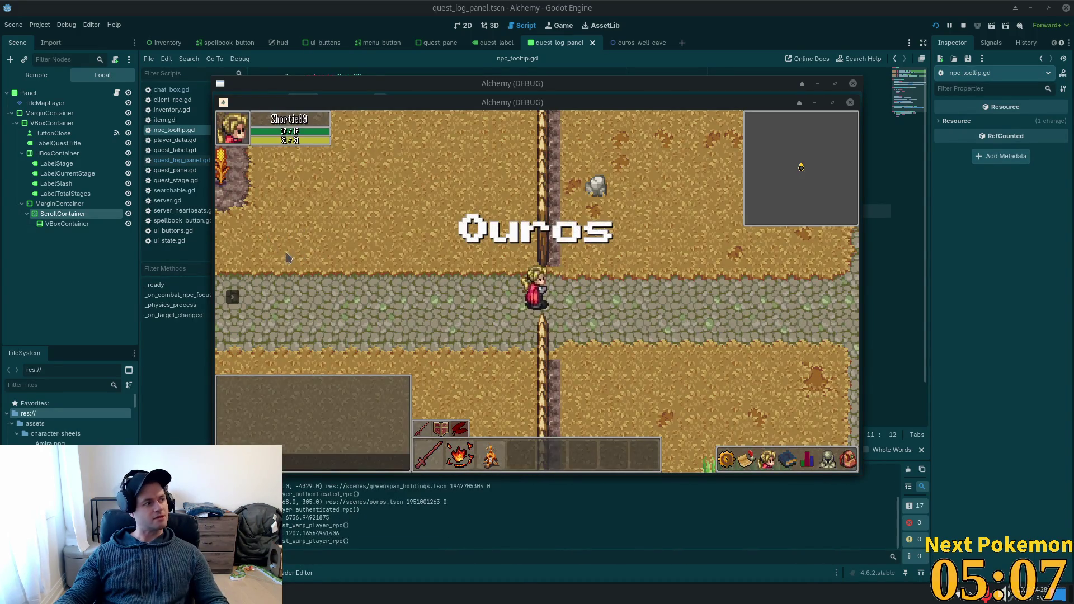
Step: Walk west and north through the Ouros farmland into the cow pasture and target a cow
key(Left)
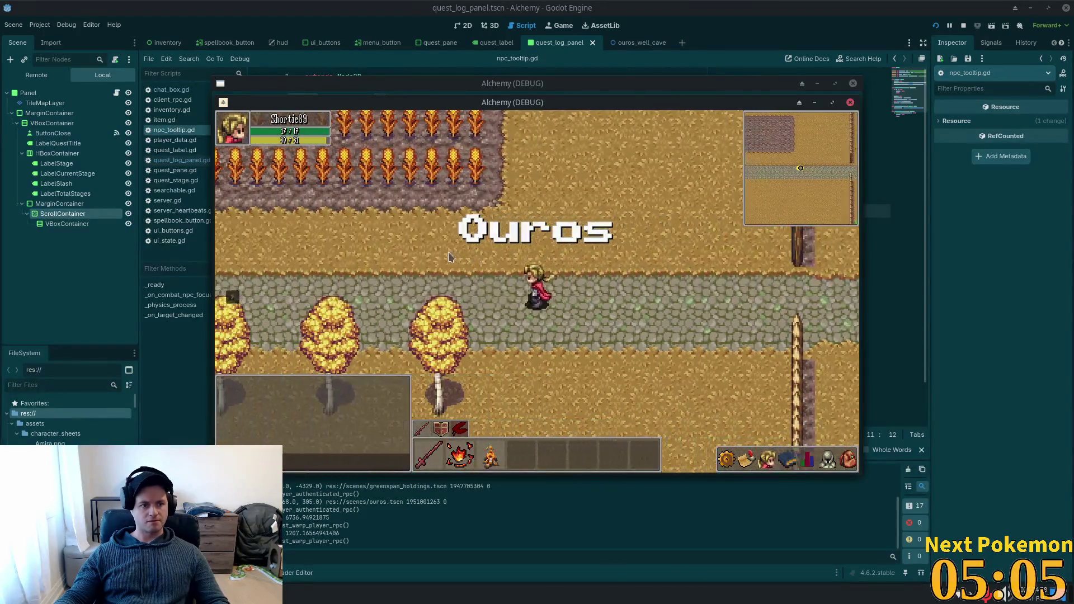
key(Up)
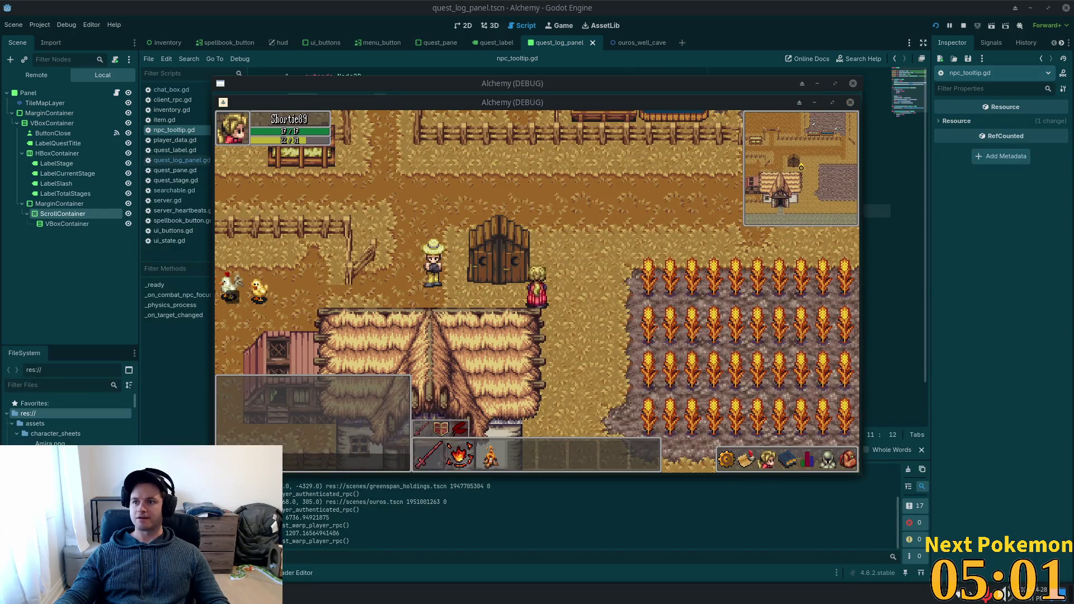
key(Up)
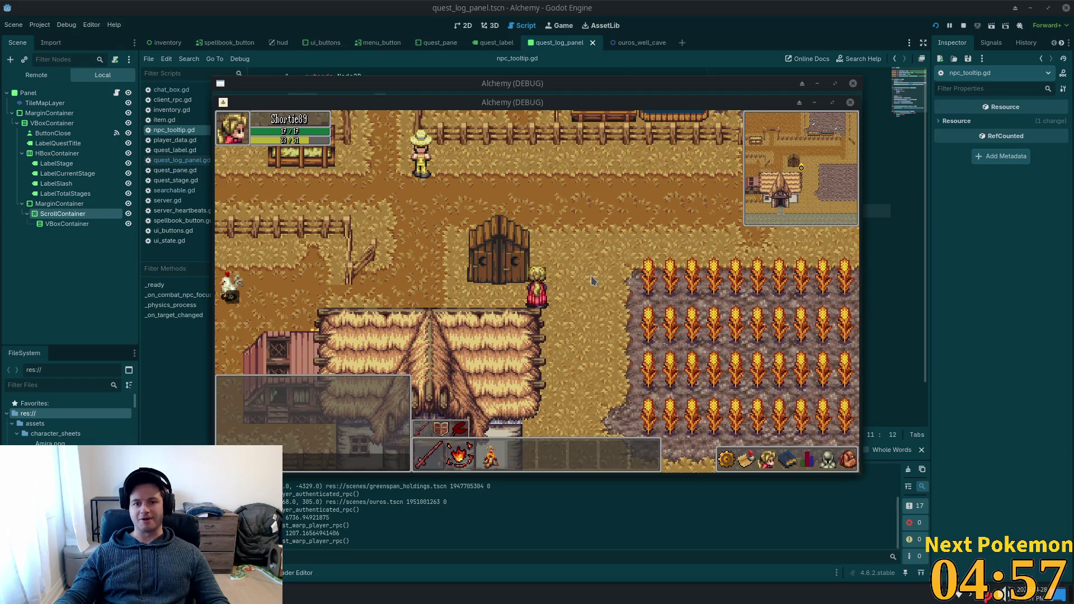
key(Up)
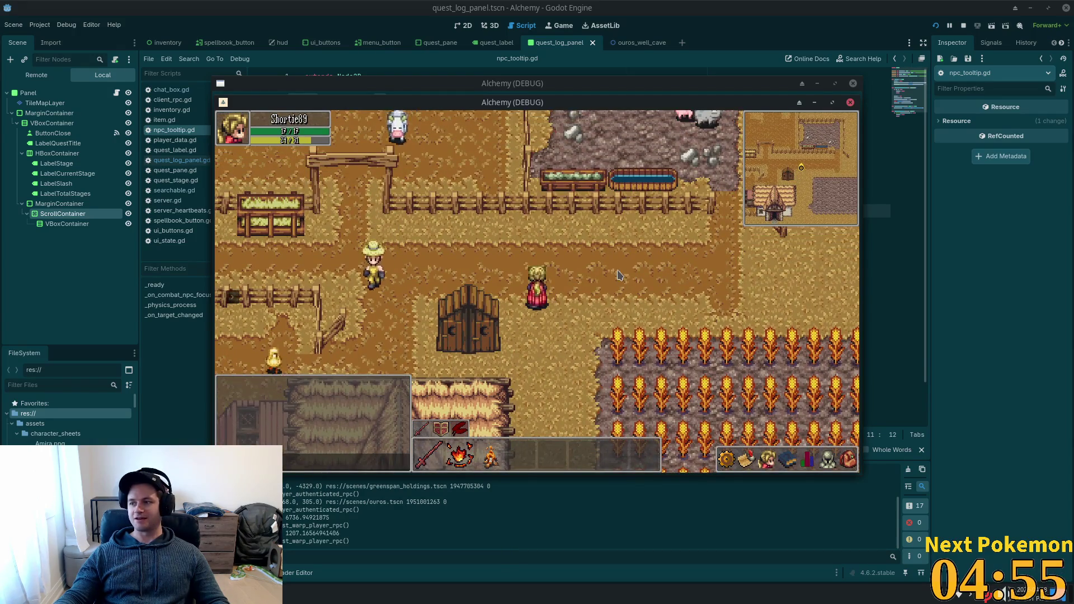
key(Up)
key(Left)
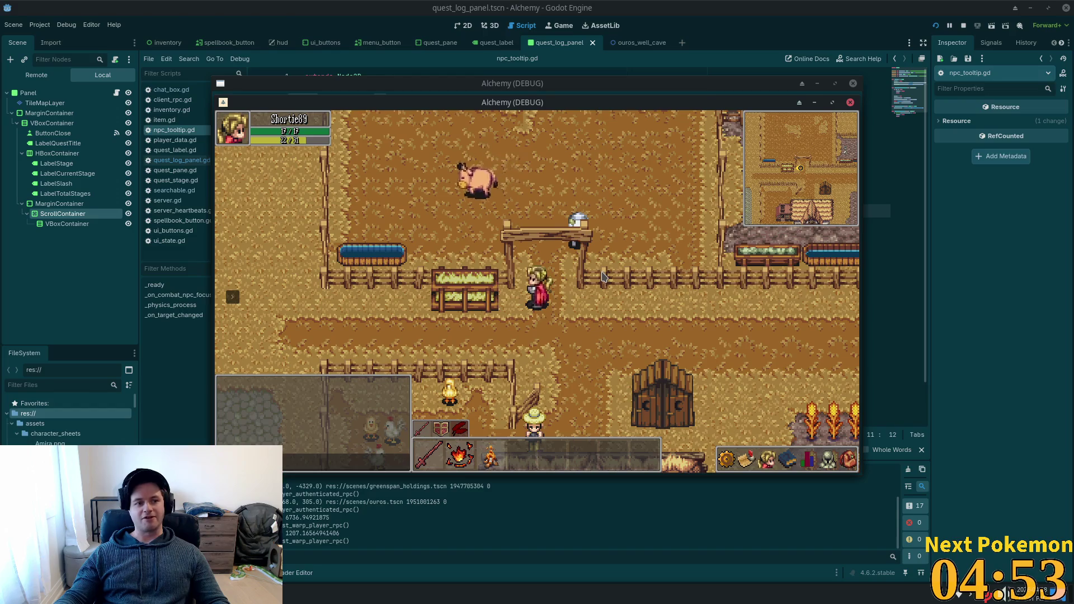
key(Up)
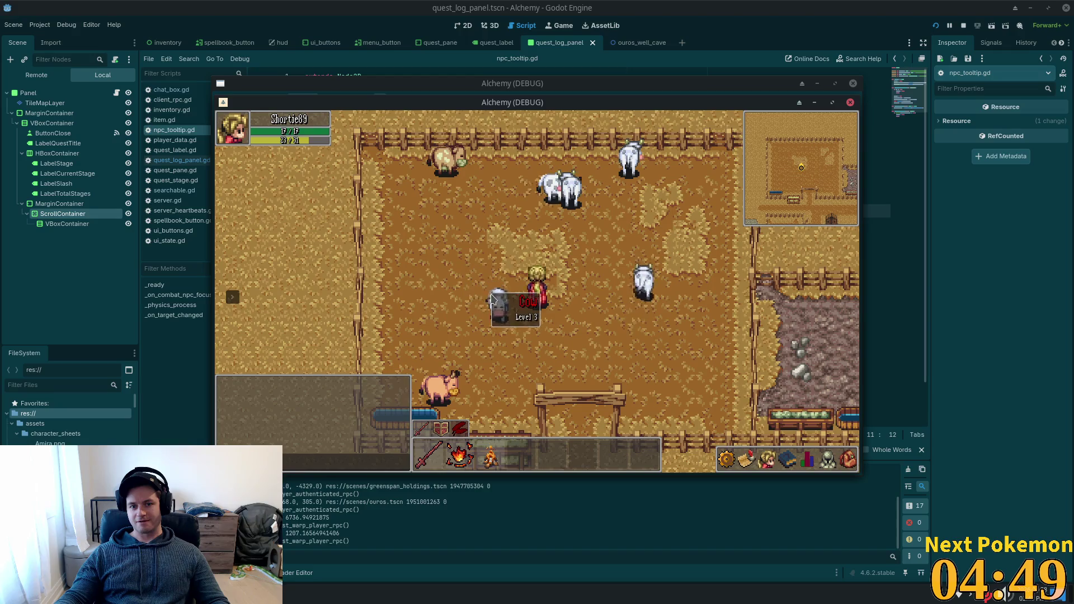
click(515, 329)
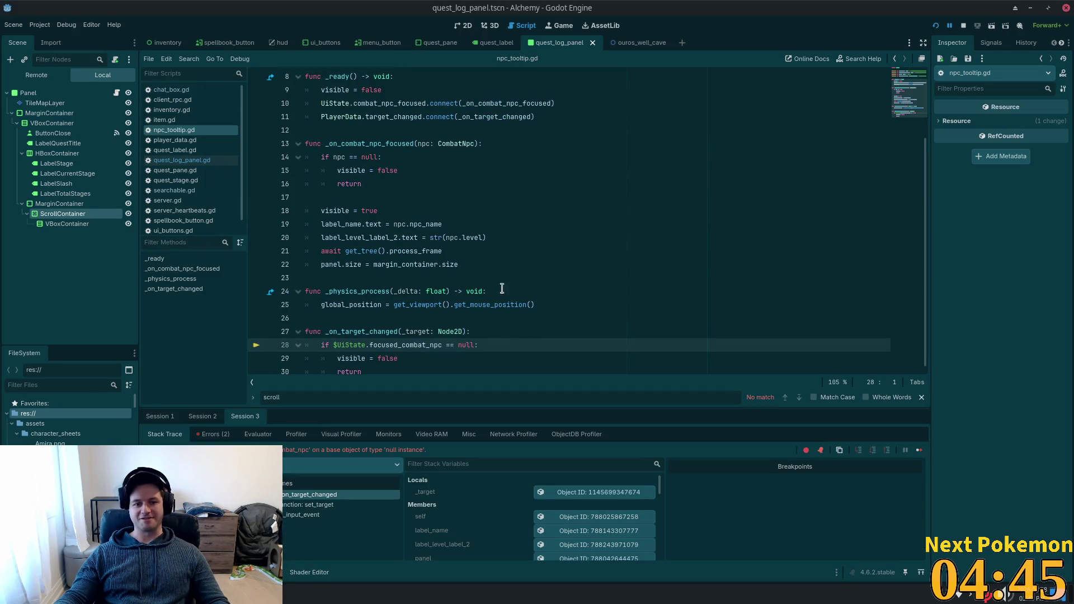
Step: Inspect $UiState.focused_combat_npc at the line 28 null-instance break, then return to Cursor
click(358, 332)
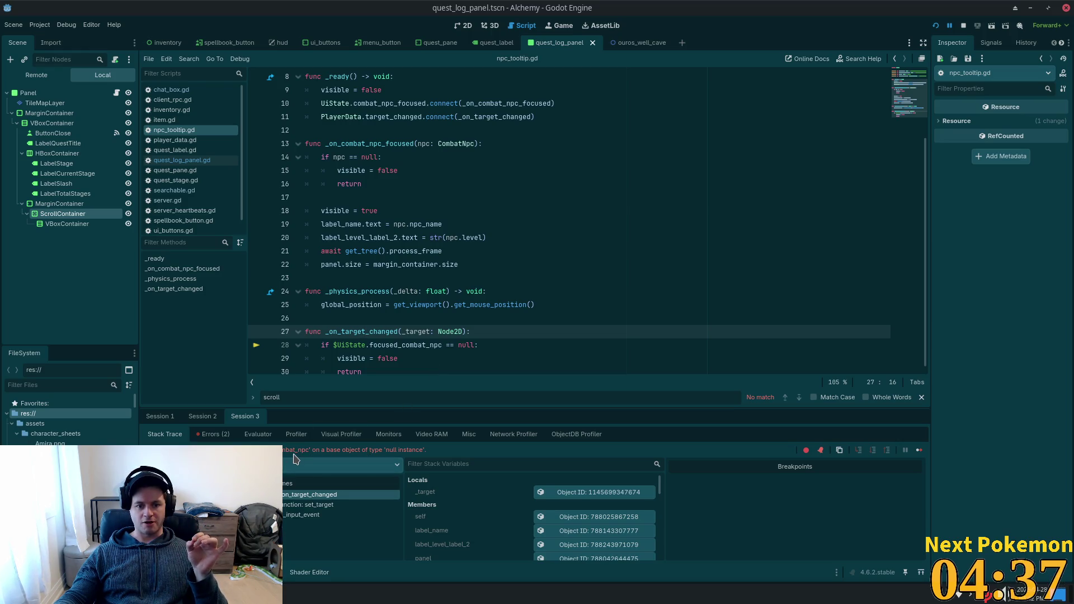
double_click(378, 345)
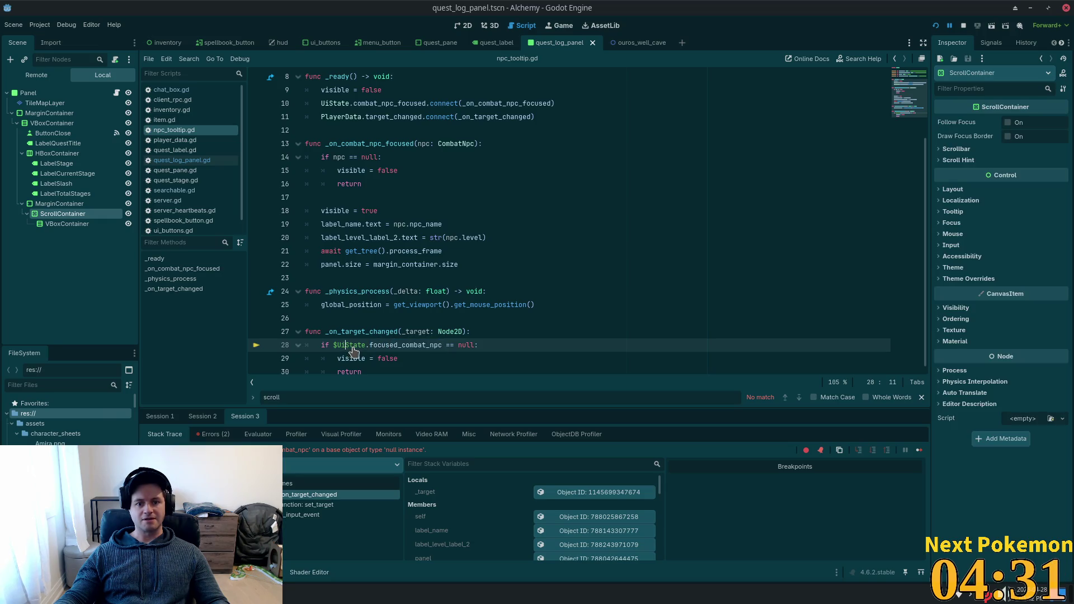
key(alt+Tab)
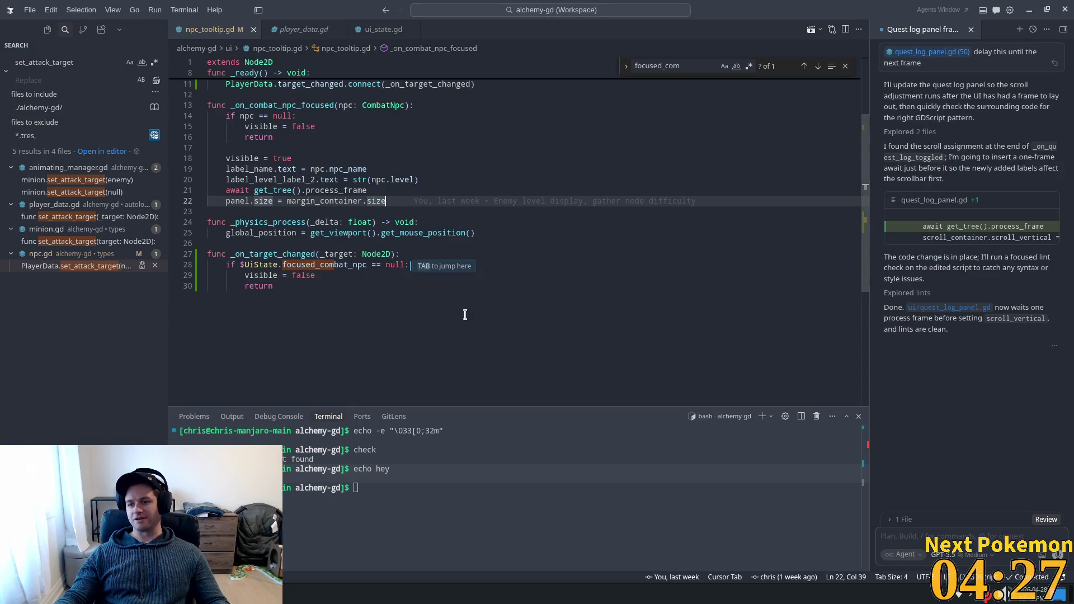
Step: Open ui_state.gd and select focused_combat_npc on line 428
click(280, 139)
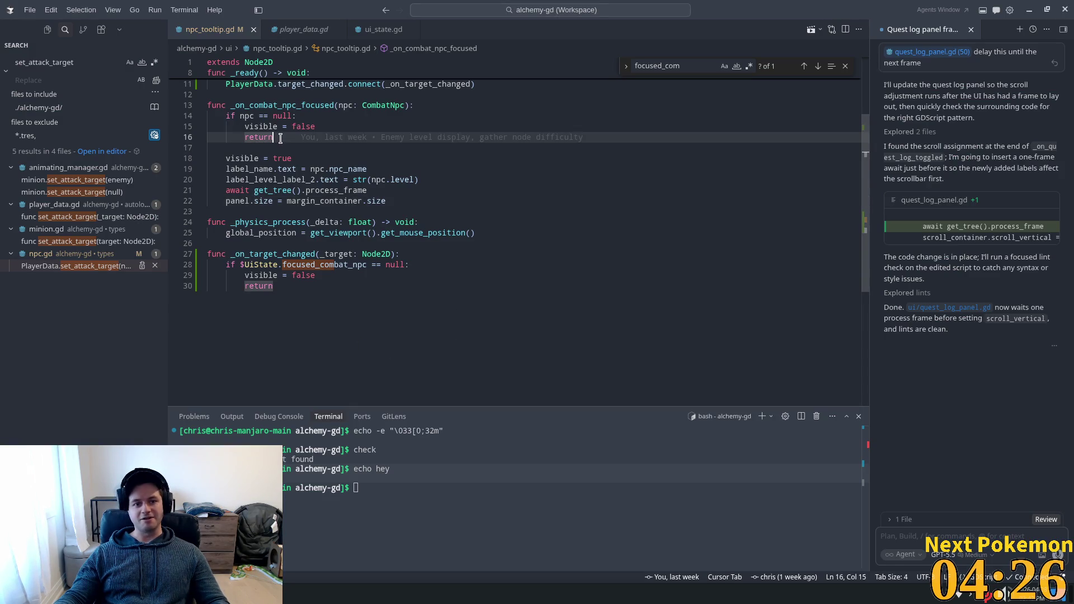
click(362, 34)
click(375, 98)
key(ctrl+f)
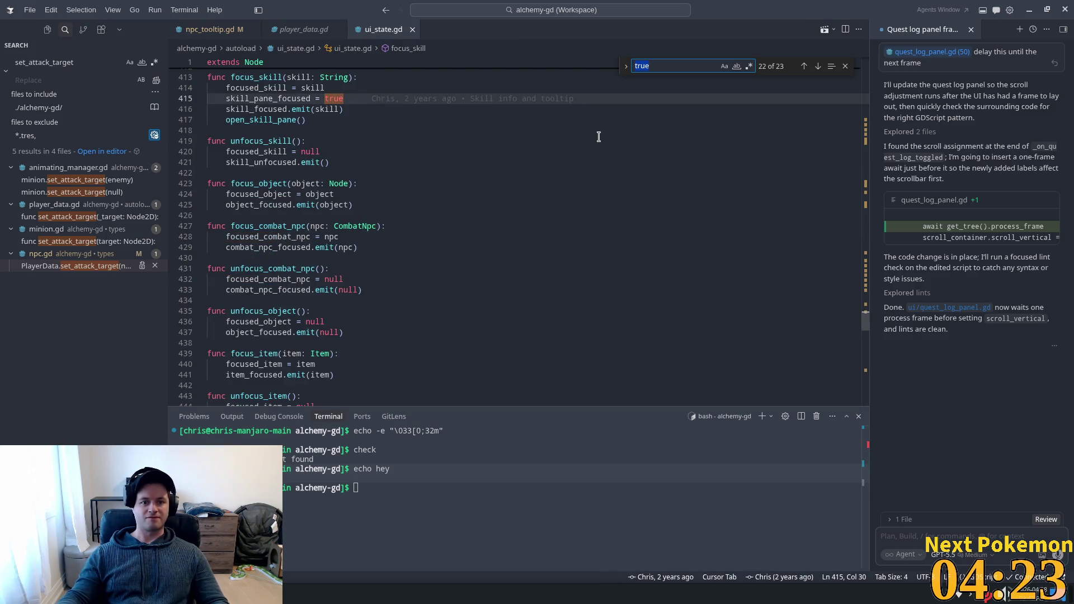
click(257, 236)
double_click(258, 236)
key(ctrl+c)
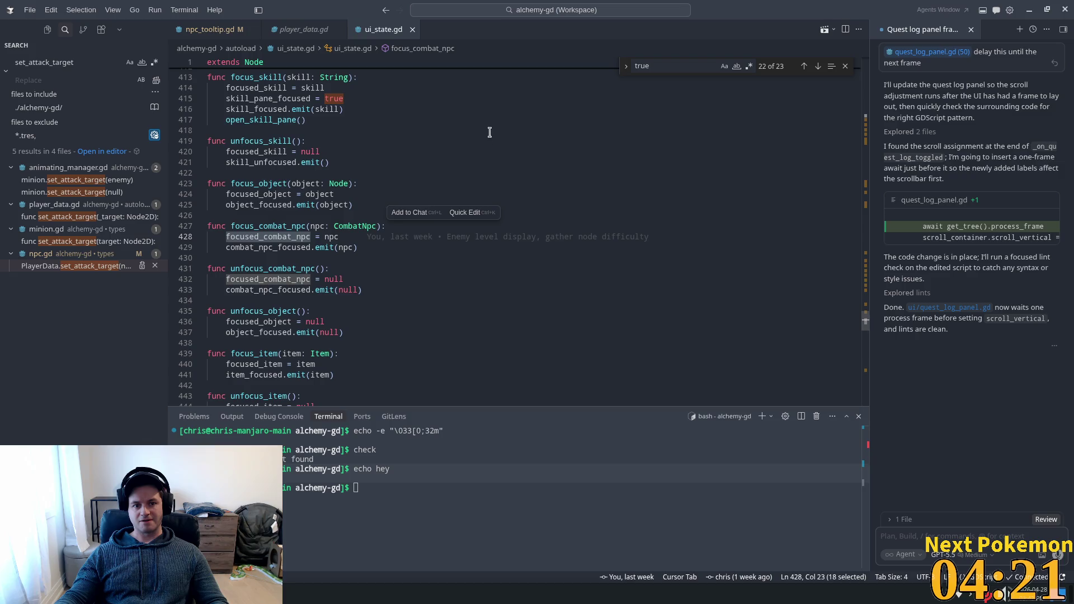
Step: Make the line 28 check read UiState.focused_combat_npc, save npc_tooltip.gd, and switch to Godot
click(207, 32)
double_click(298, 265)
key(ctrl+v)
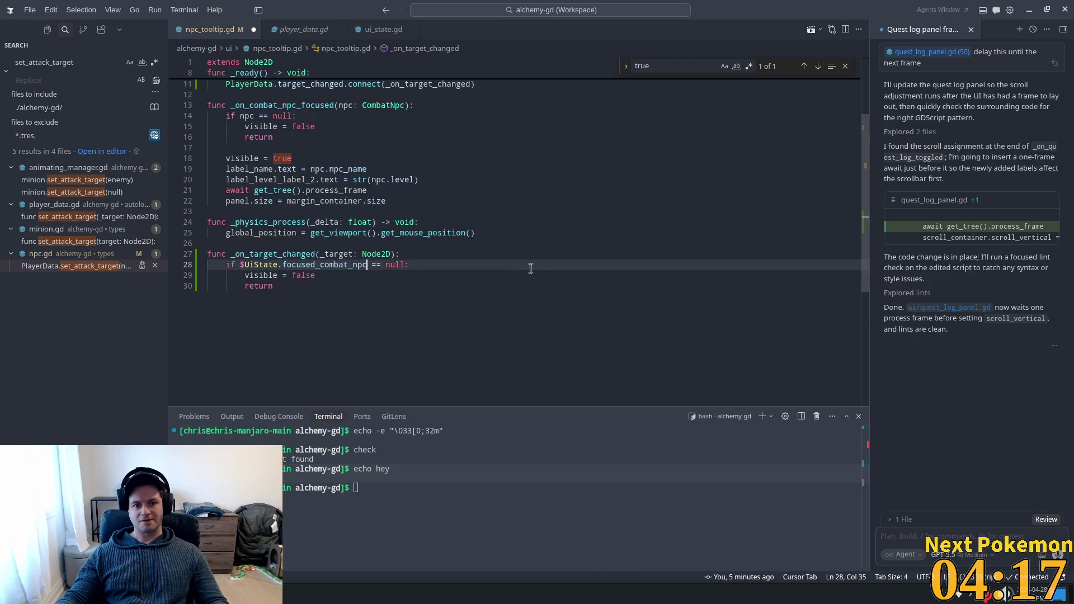
click(242, 265)
key(ctrl+s)
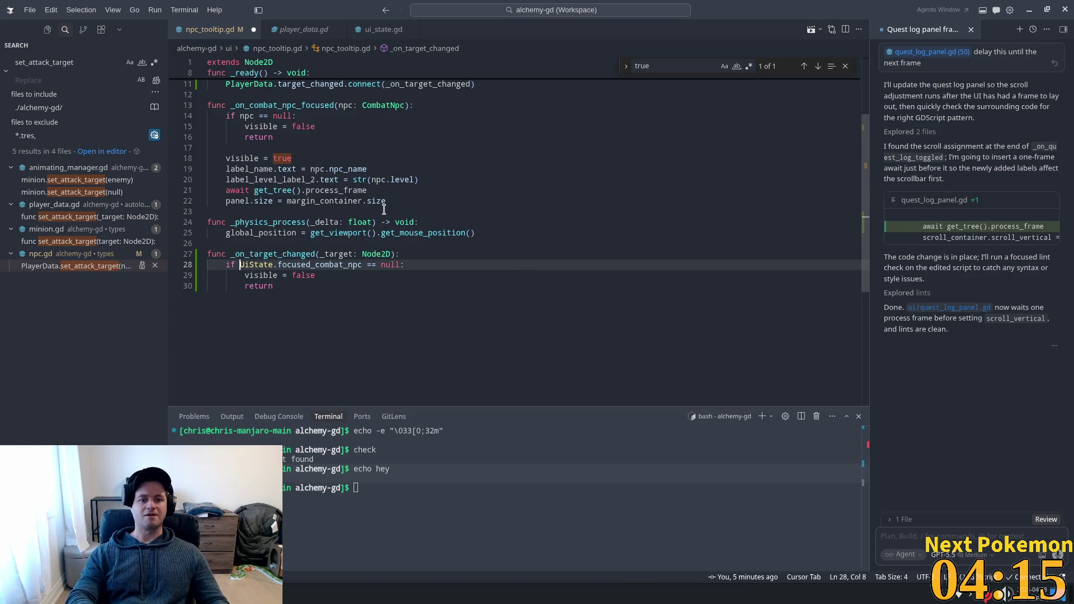
click(486, 236)
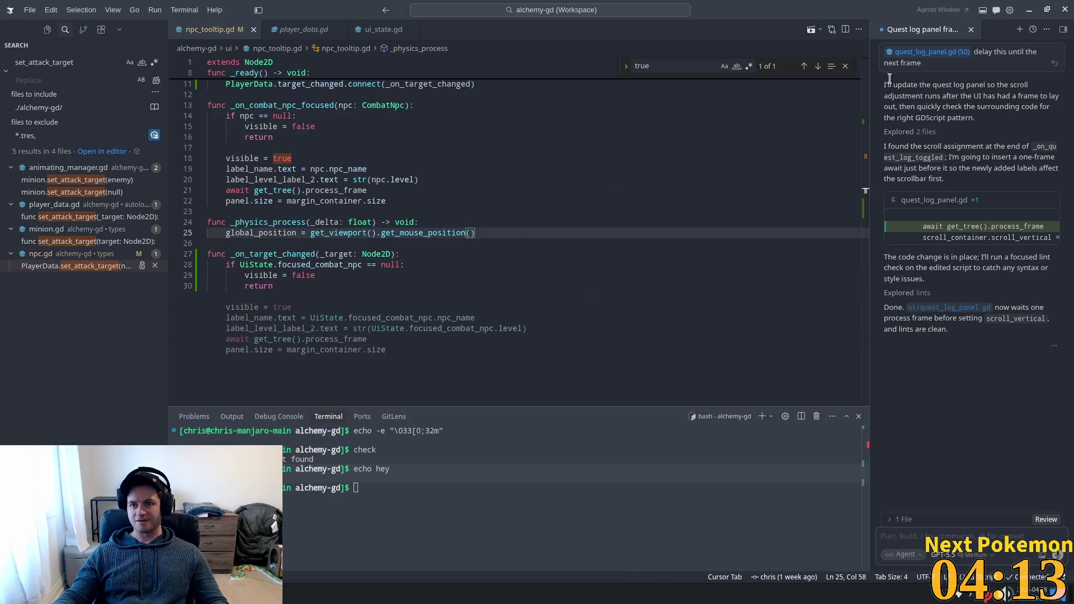
key(alt+Tab)
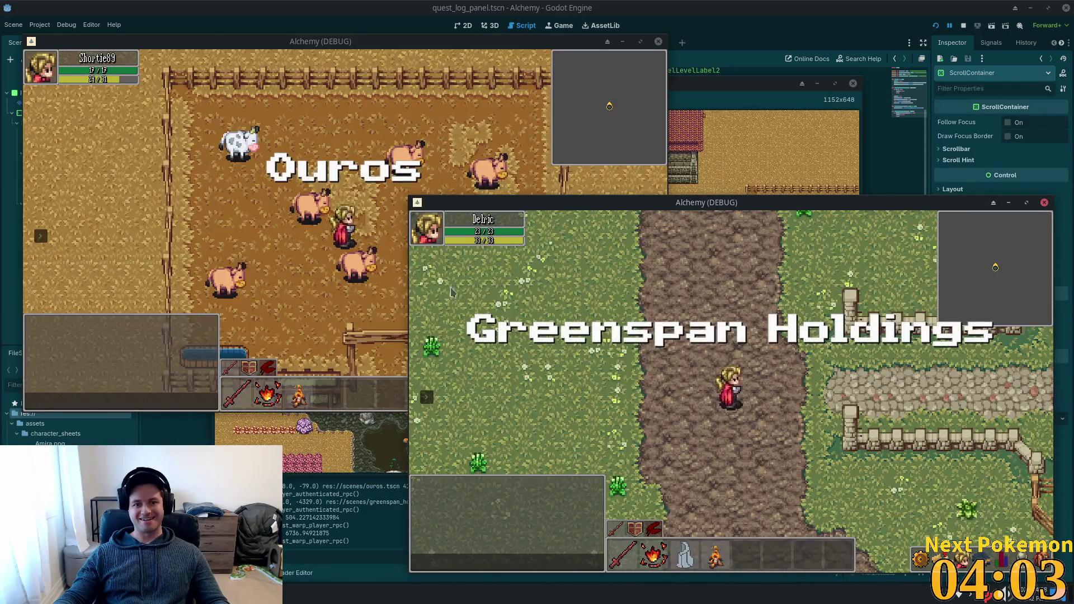
Step: Attack a cow in the Ouros farm pen and walk the player around the pasture toward the sheep
click(353, 262)
click(323, 254)
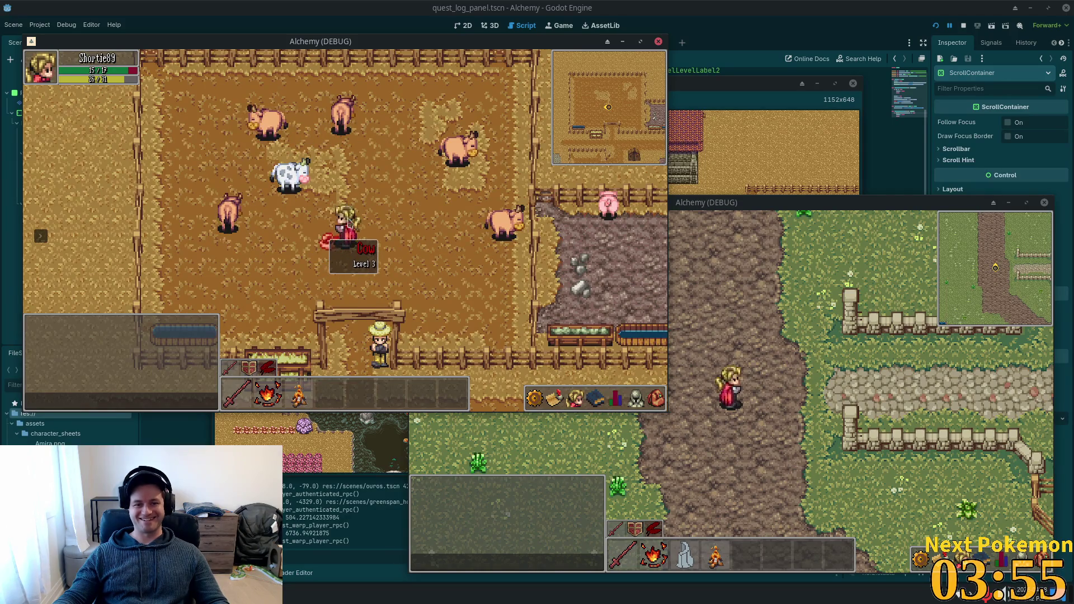
key(s)
key(w)
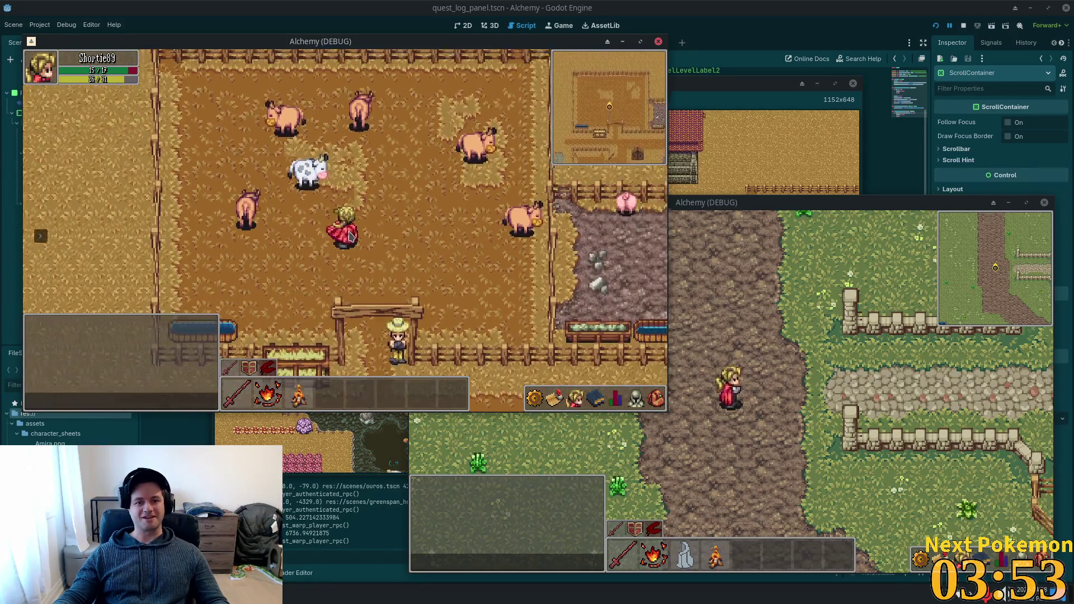
key(s)
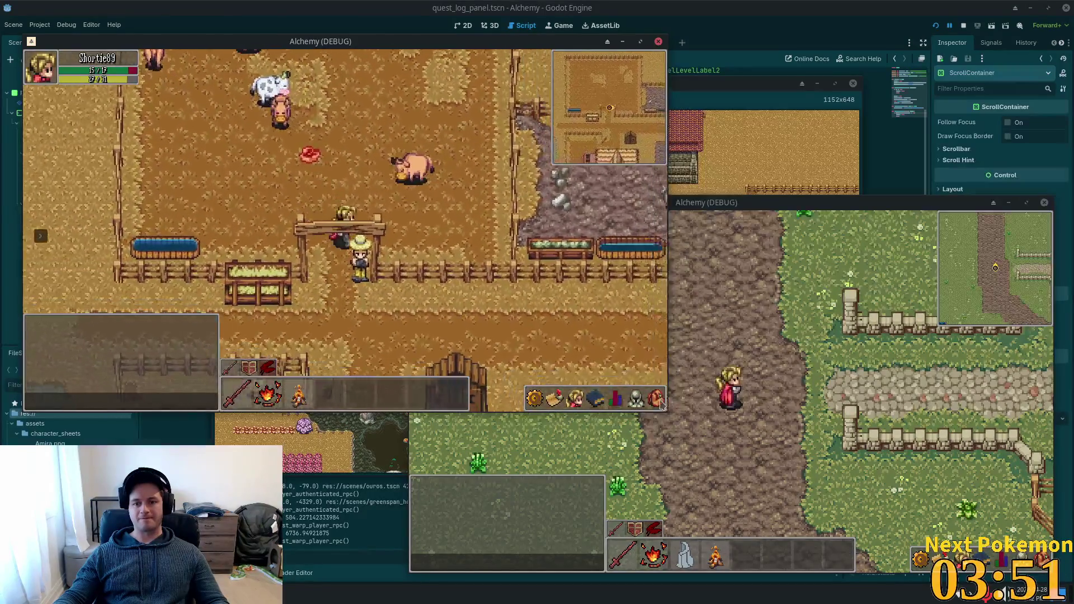
key(w)
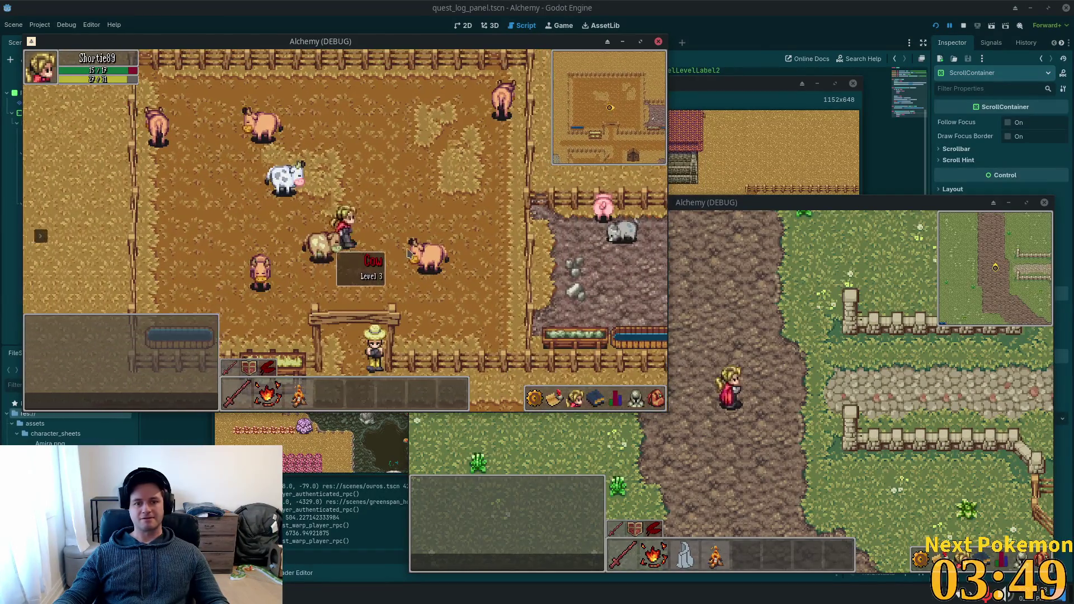
key(d)
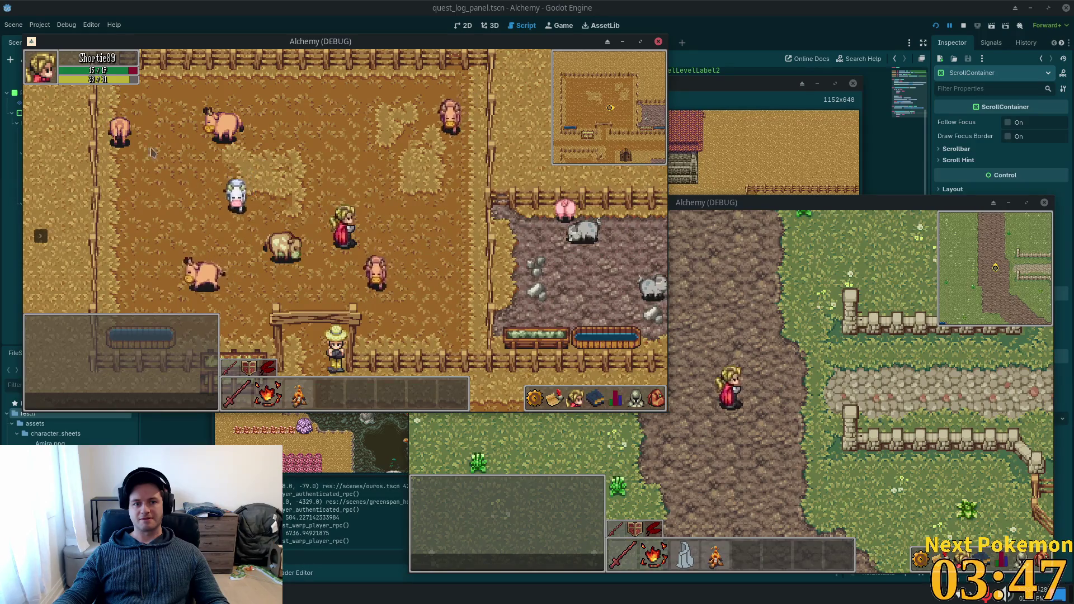
key(a)
key(s)
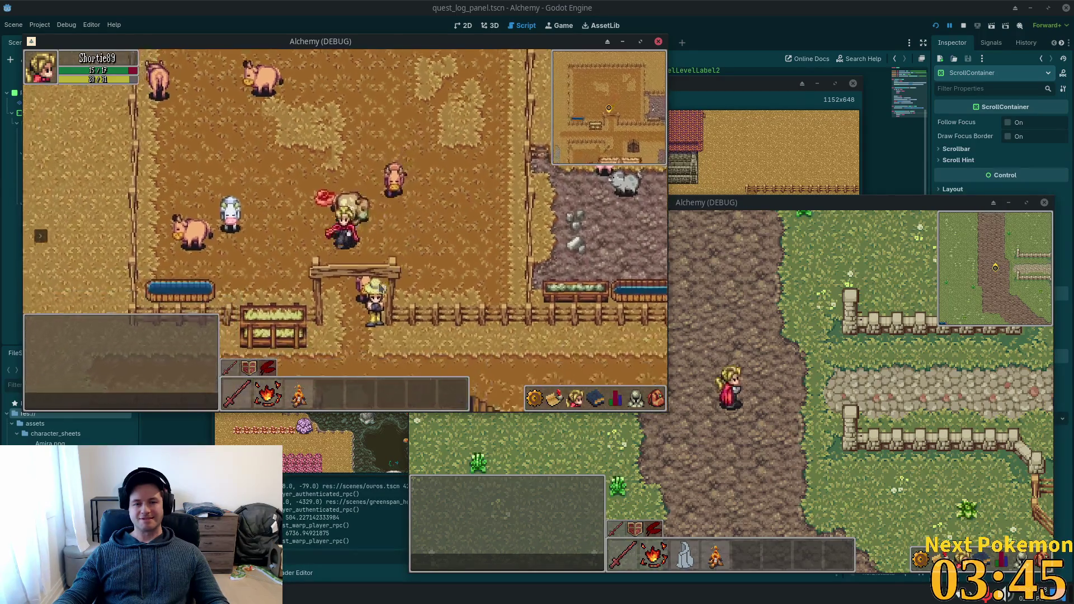
key(s)
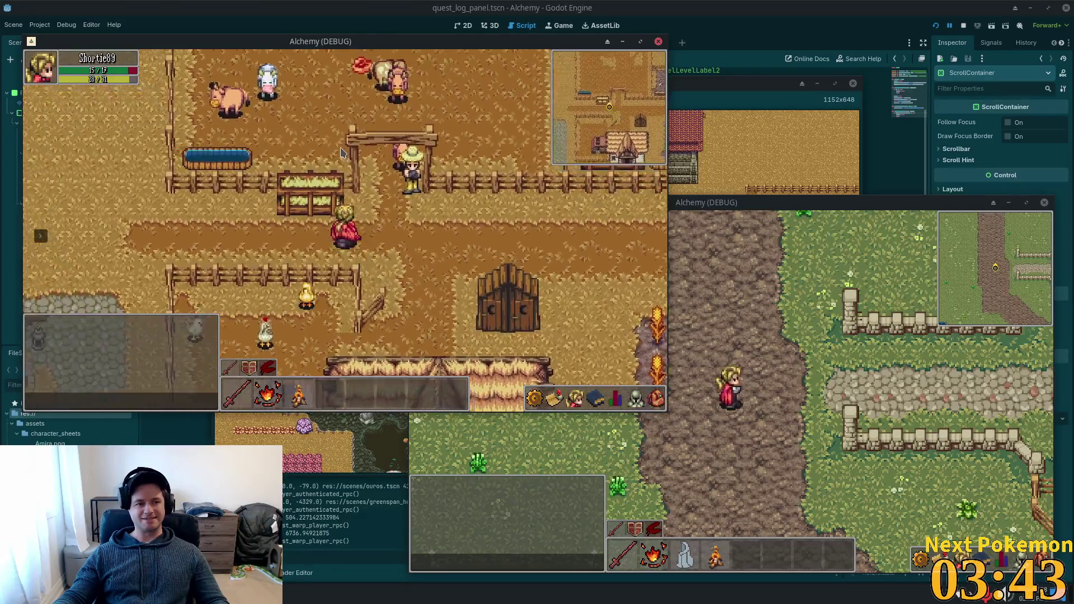
key(a)
key(w)
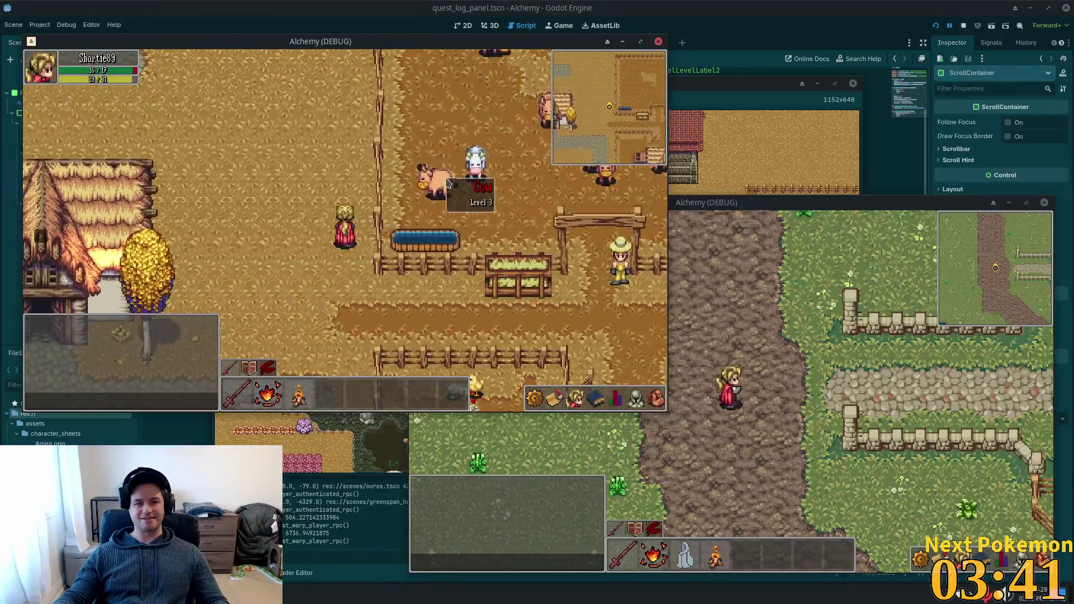
key(d)
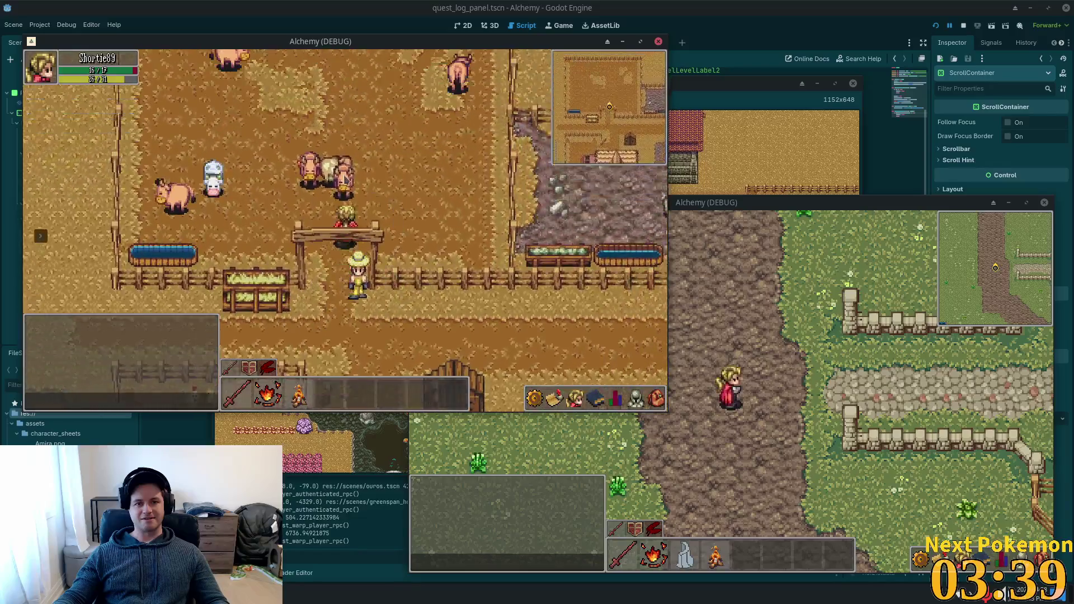
key(w)
Step: Stop the debug game with F8, glance at focused_combat_npc on line 28, and return to Cursor
key(F8)
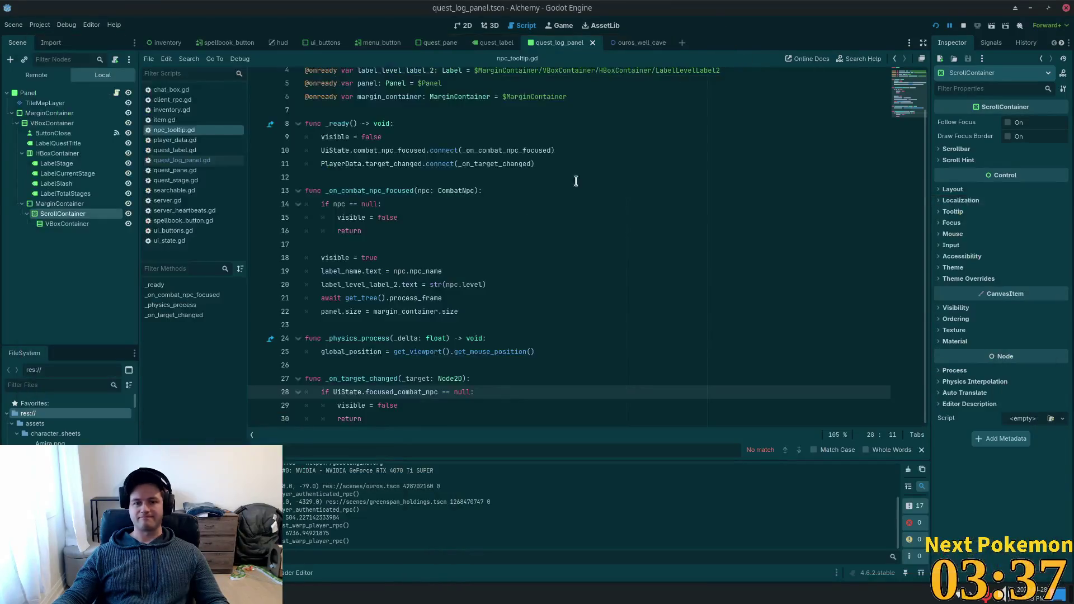
click(395, 402)
double_click(391, 393)
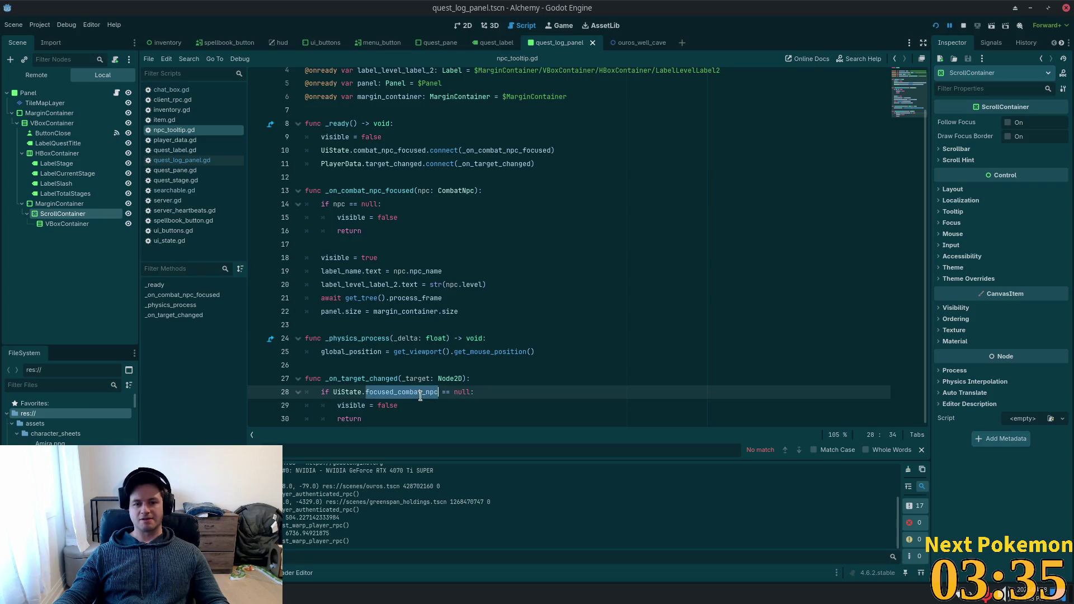
click(453, 380)
key(alt+Tab)
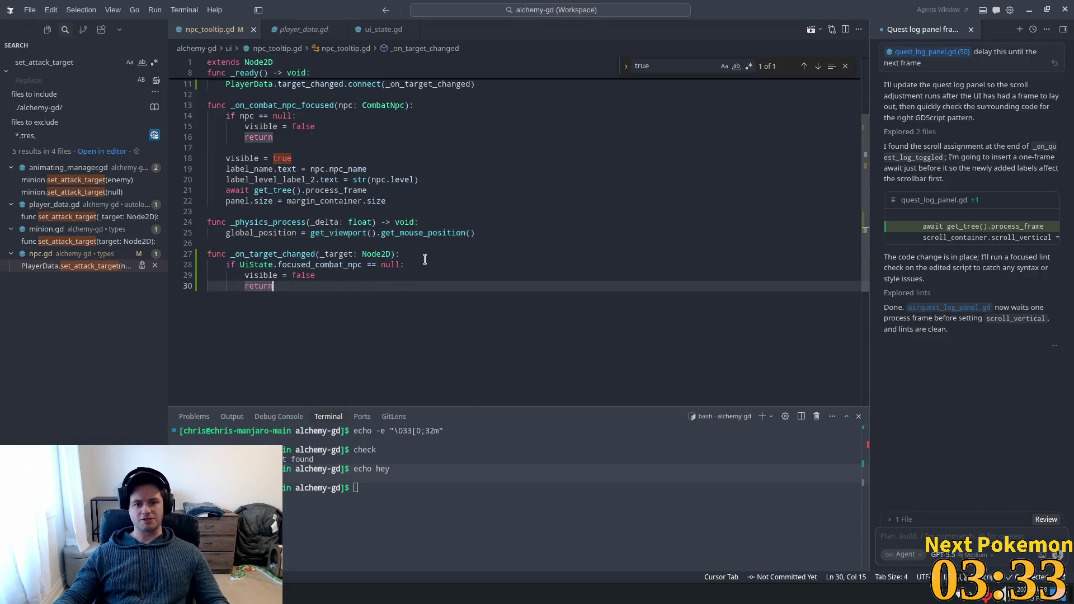
Step: Review the null checks on lines 14 and 28 and select the line 28 UiState.focused_combat_npc check
click(403, 264)
double_click(306, 265)
triple_click(367, 266)
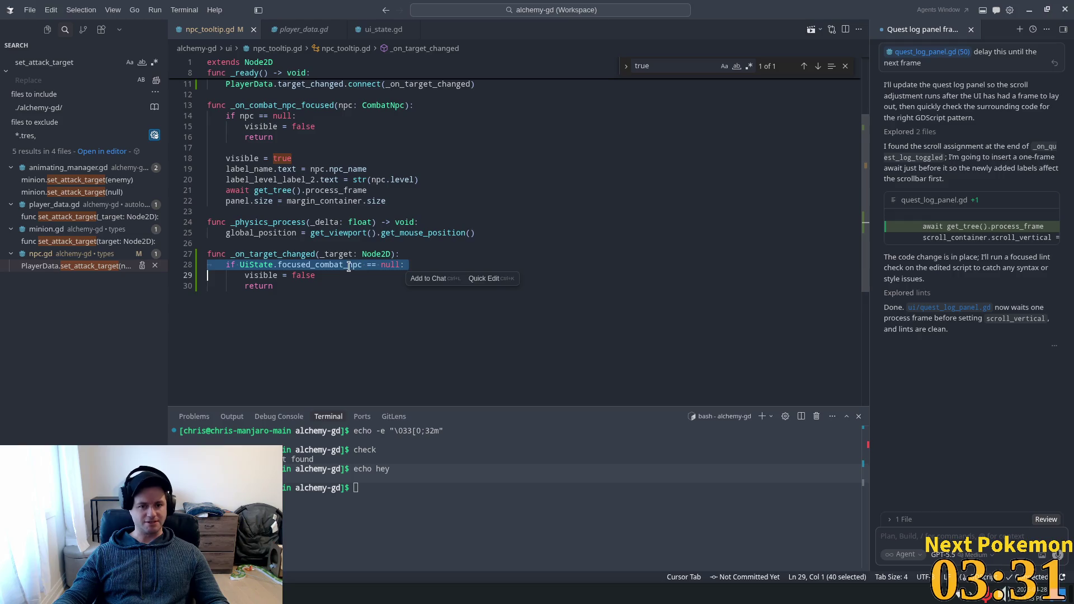
click(348, 265)
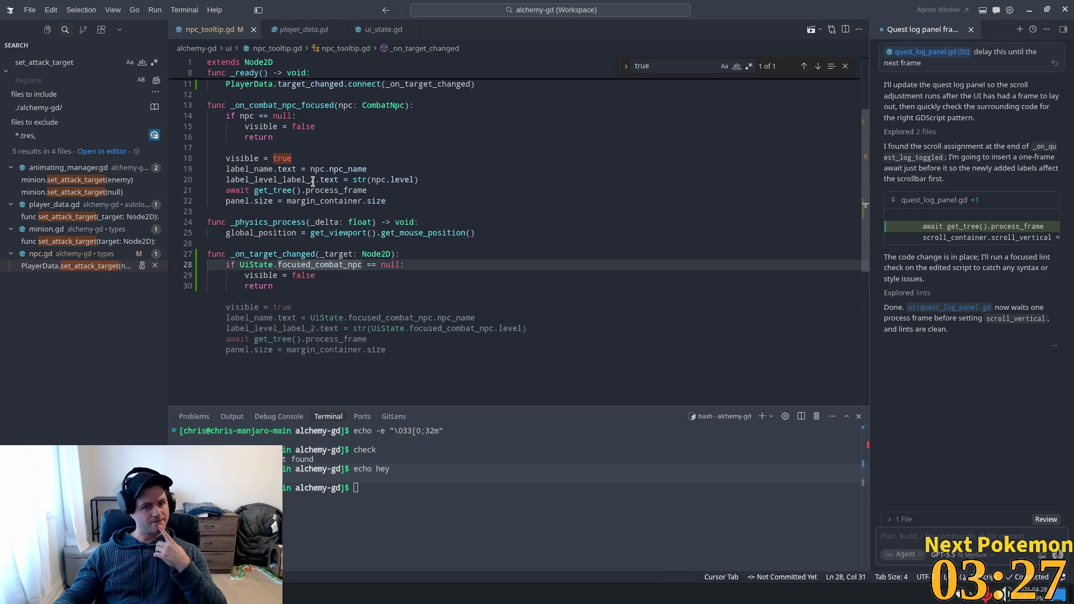
mouse_move(312, 179)
double_click(279, 116)
scroll(362, 191, up, 3)
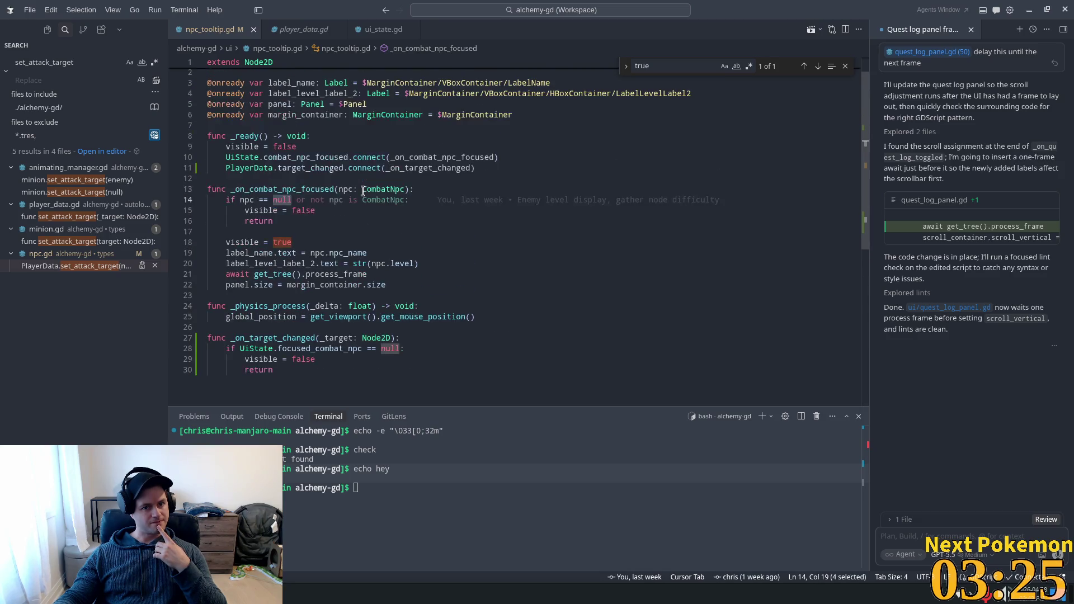
double_click(326, 190)
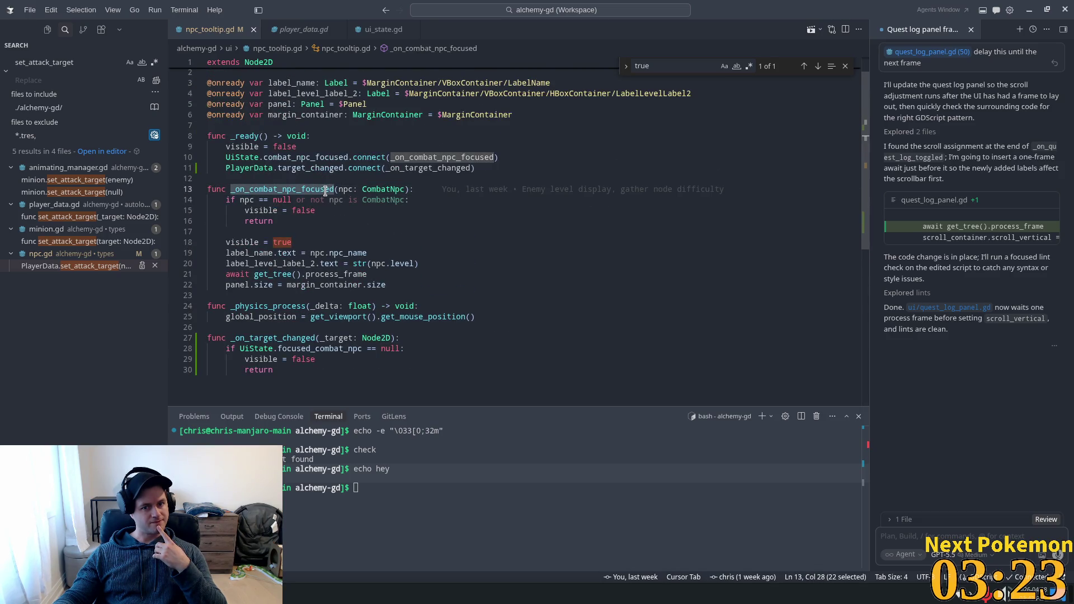
click(381, 348)
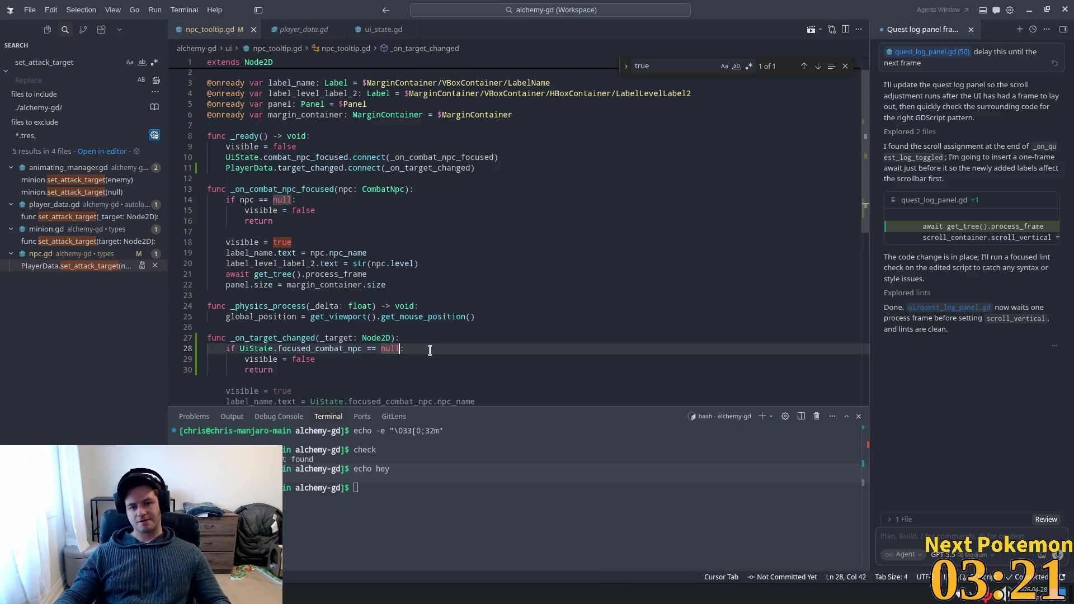
drag(428, 349, 322, 349)
drag(242, 348, 235, 349)
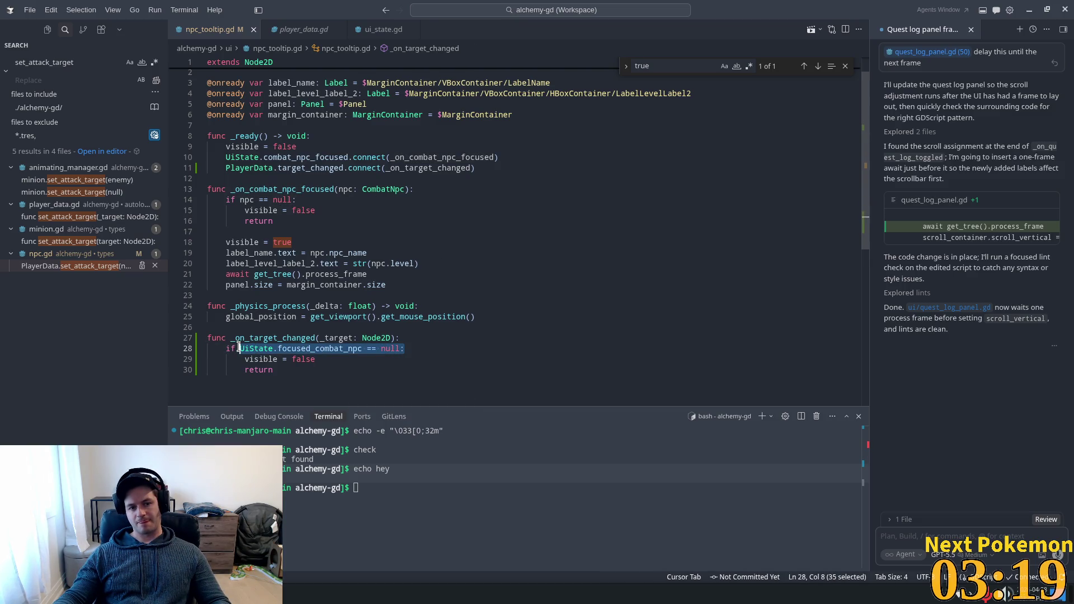
Step: Select the whole line 28 if condition and attach it to the agent chat with Ctrl+L
key(alt+Tab)
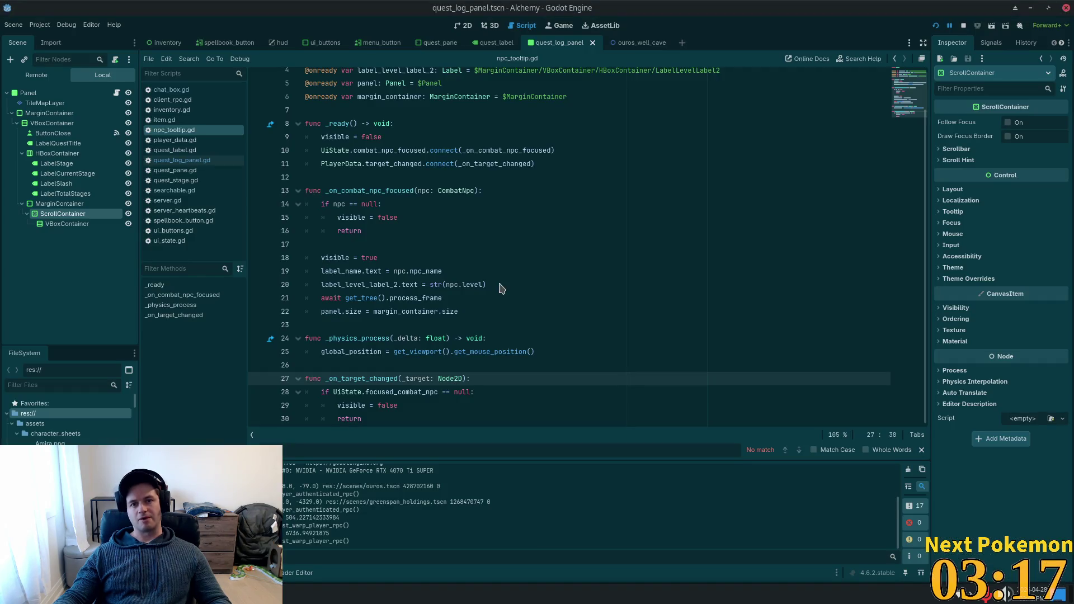
key(alt+Tab)
drag(404, 348, 275, 348)
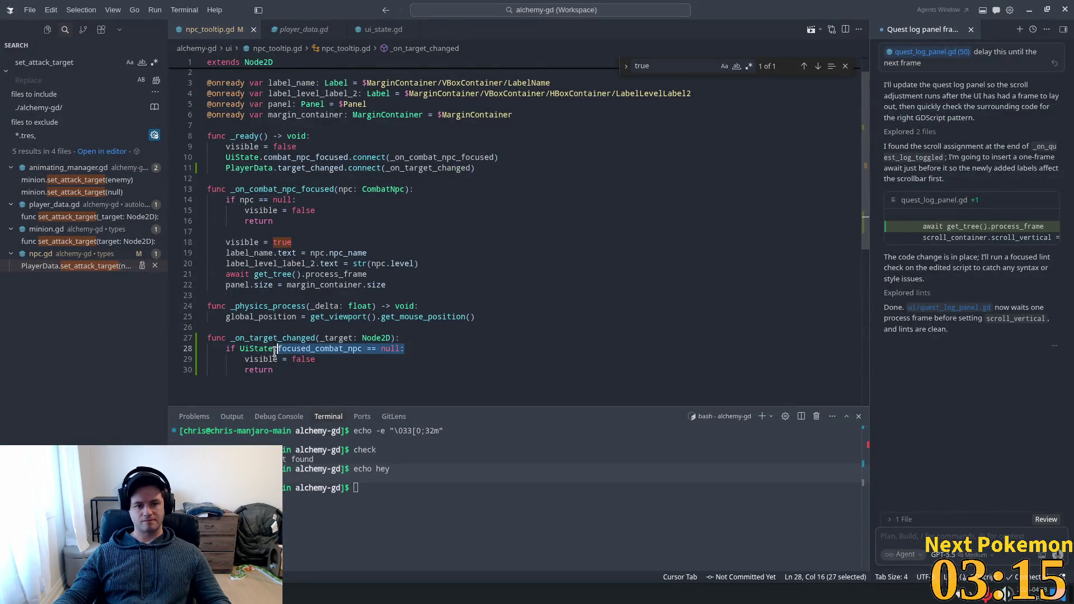
drag(405, 348, 209, 347)
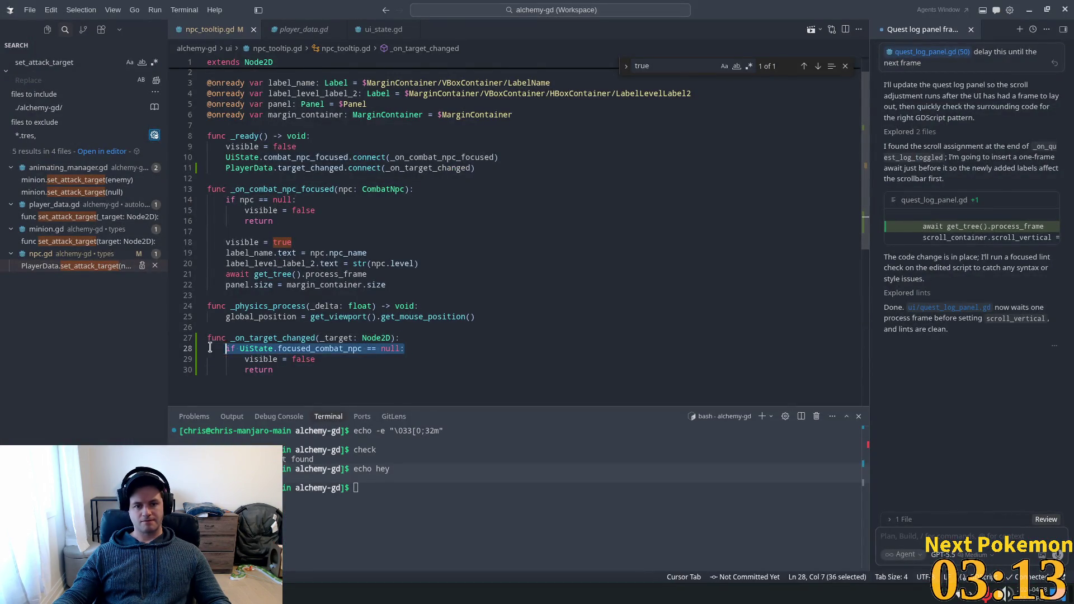
mouse_move(329, 252)
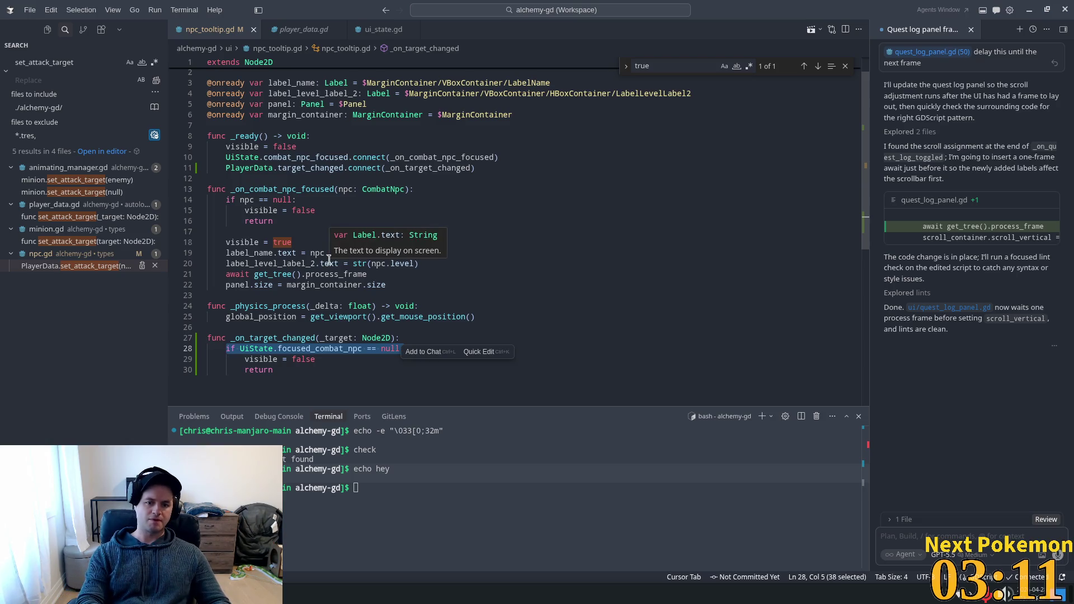
key(super+v)
key(Escape)
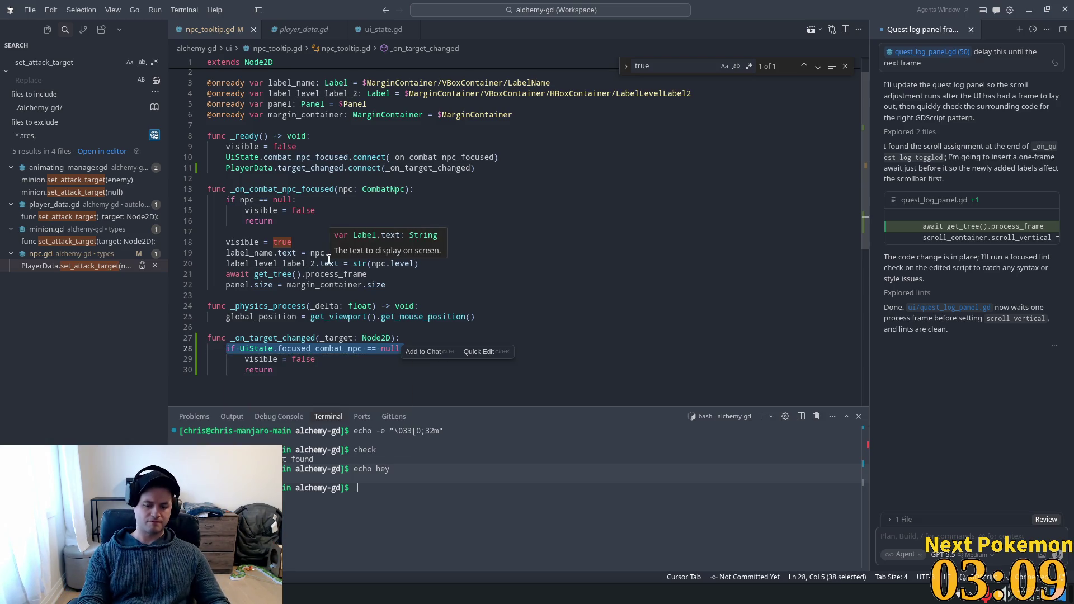
key(ctrl+l)
text(also check if this is)
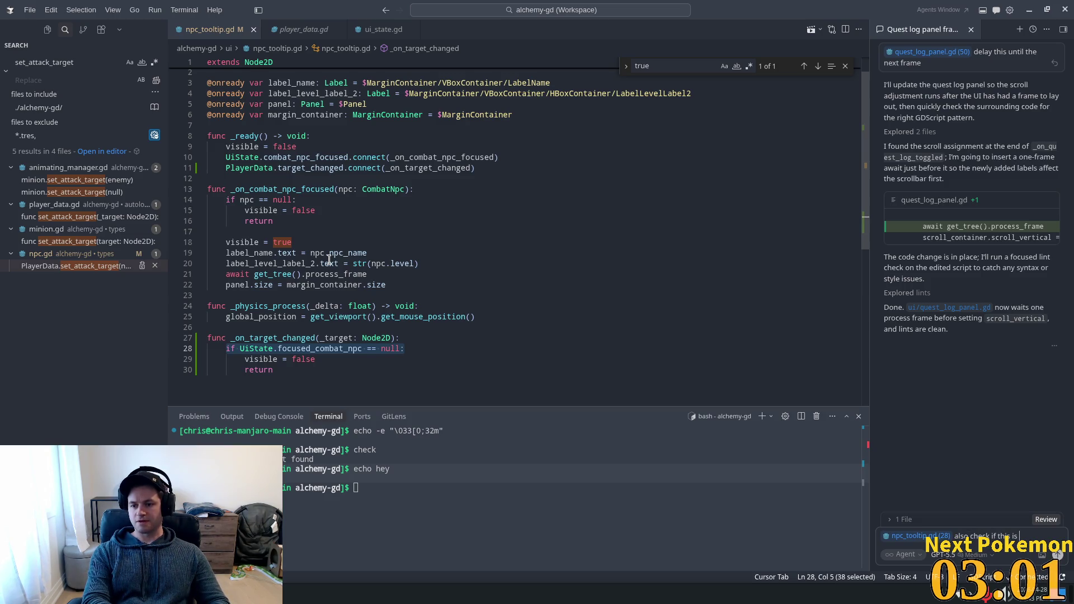
text(queued for)
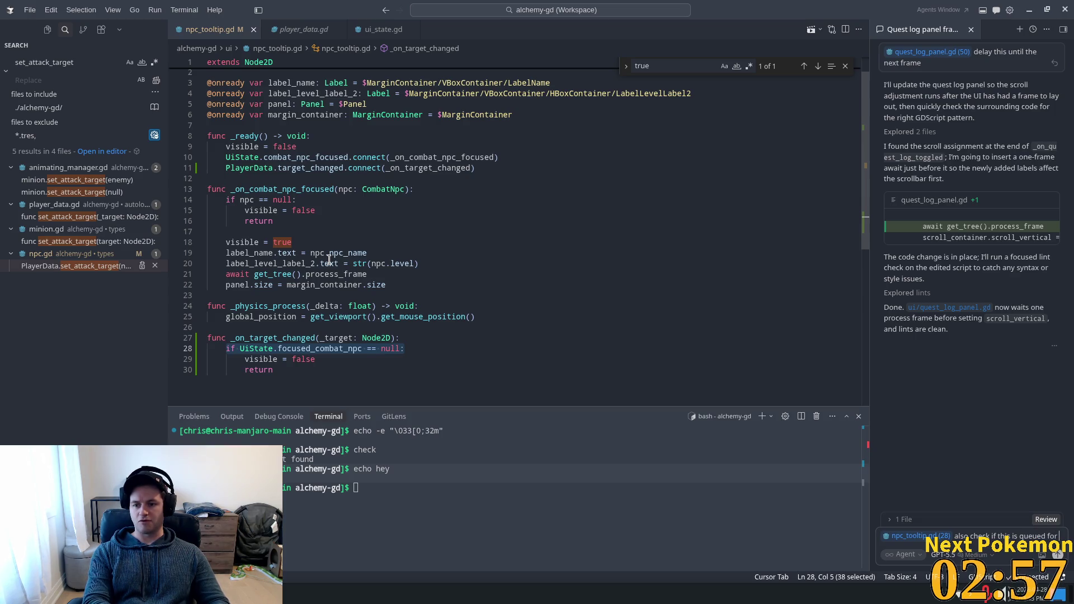
text(freeing)
Step: Send the queued-for-freeing check request to the agent and keep its null-check edit
key(Return)
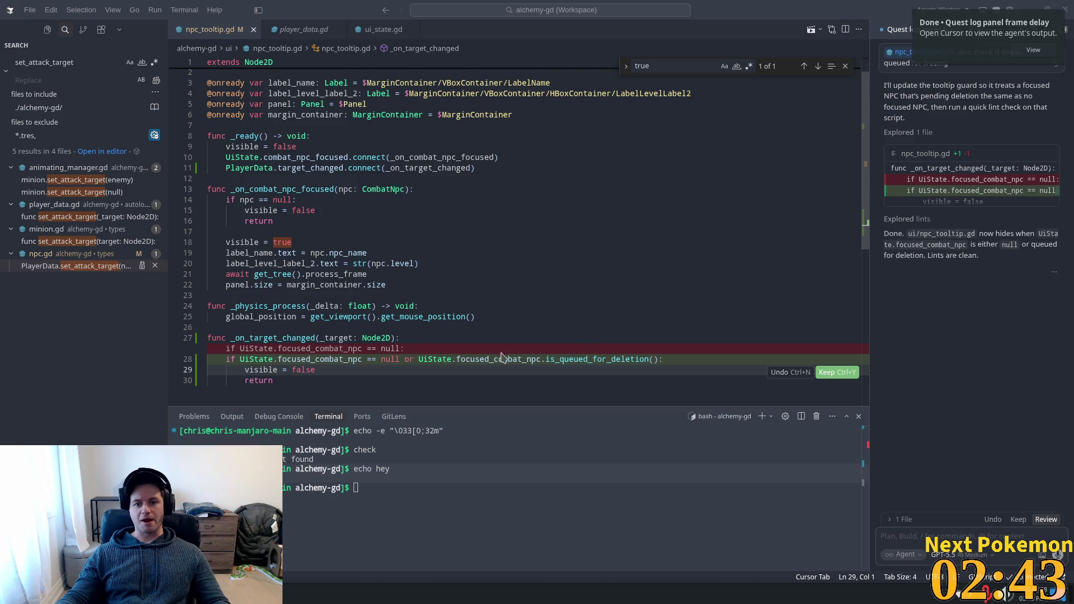
click(829, 373)
click(658, 307)
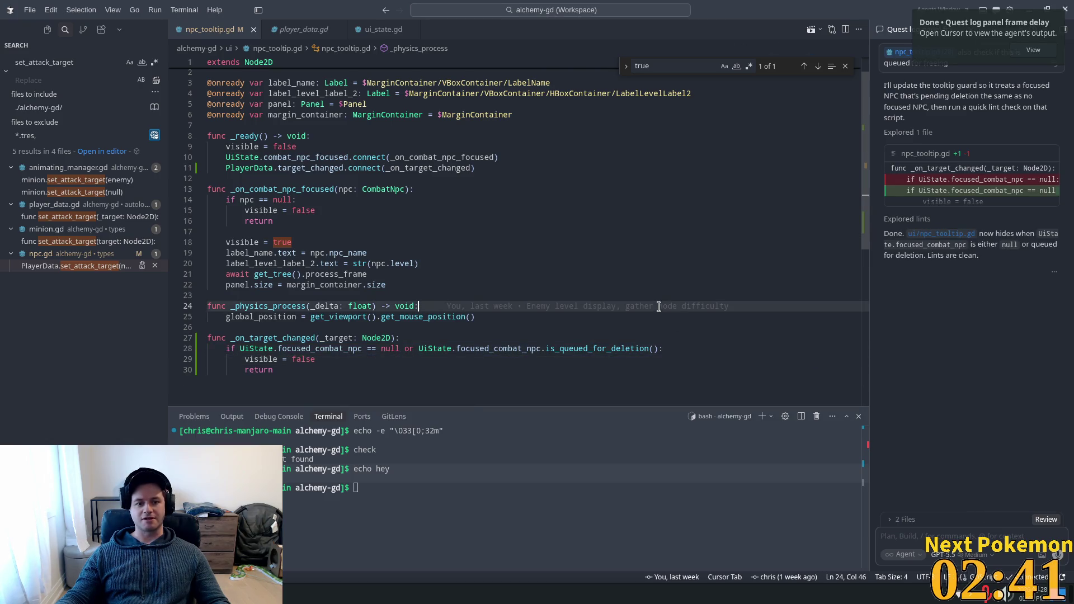
scroll(793, 316, down, 2)
Step: Switch to the Godot editor and relaunch Alchemy in debug with F5
key(alt+Tab)
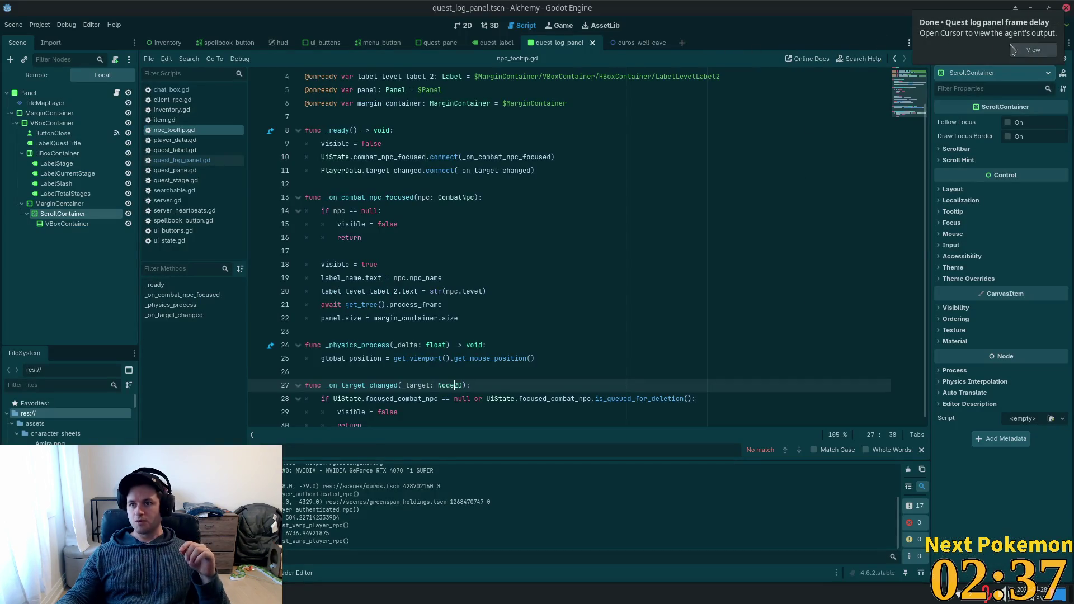
key(F5)
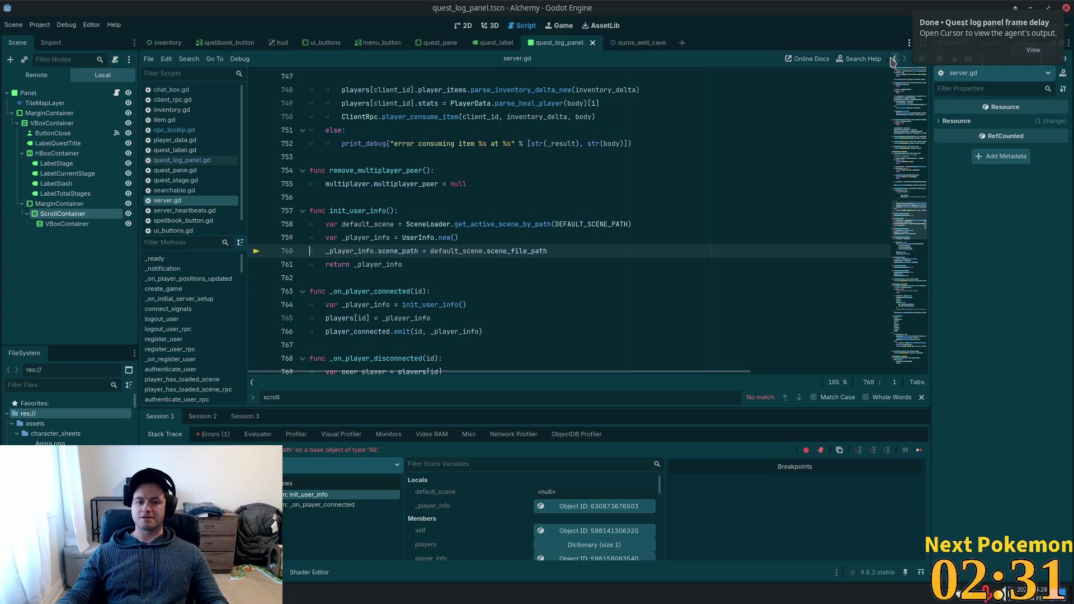
key(F5)
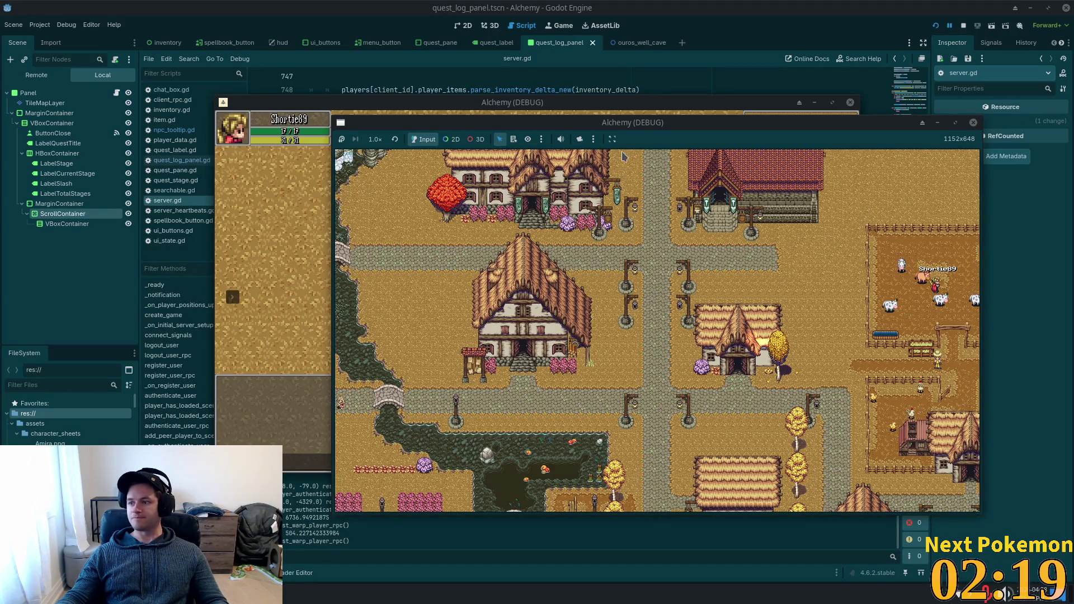
Step: Spread the two Alchemy debug windows apart with the farm window in front
drag(326, 101, 124, 23)
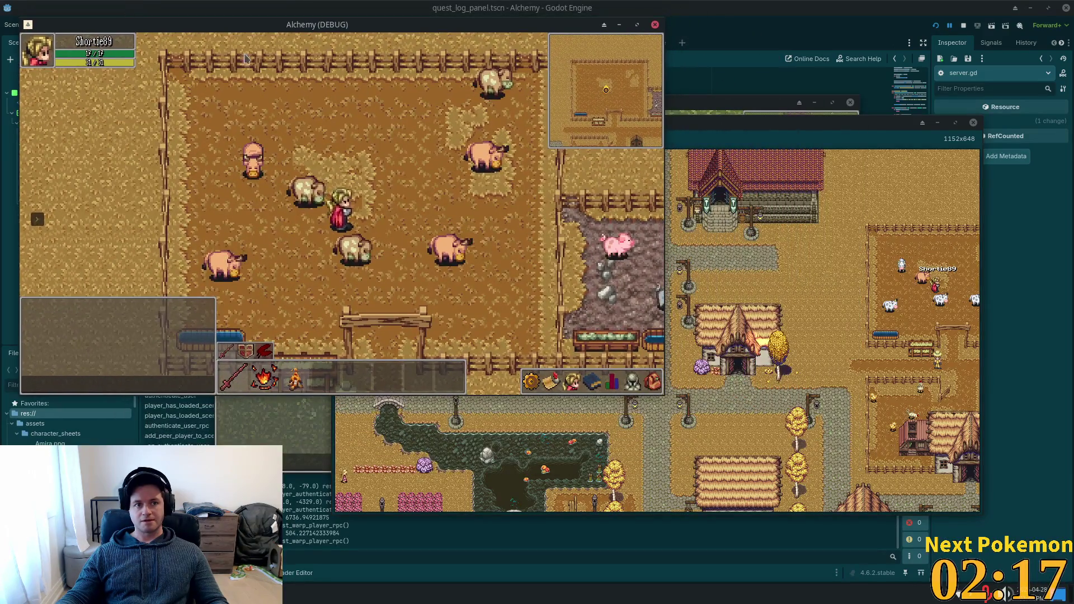
click(695, 125)
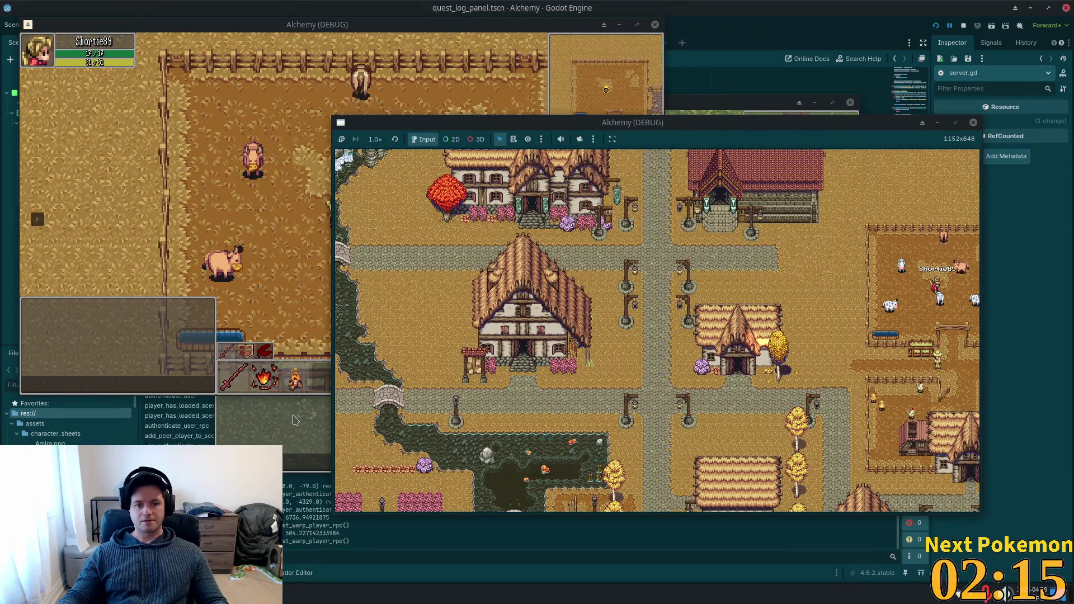
drag(695, 124, 574, 110)
drag(481, 111, 933, 178)
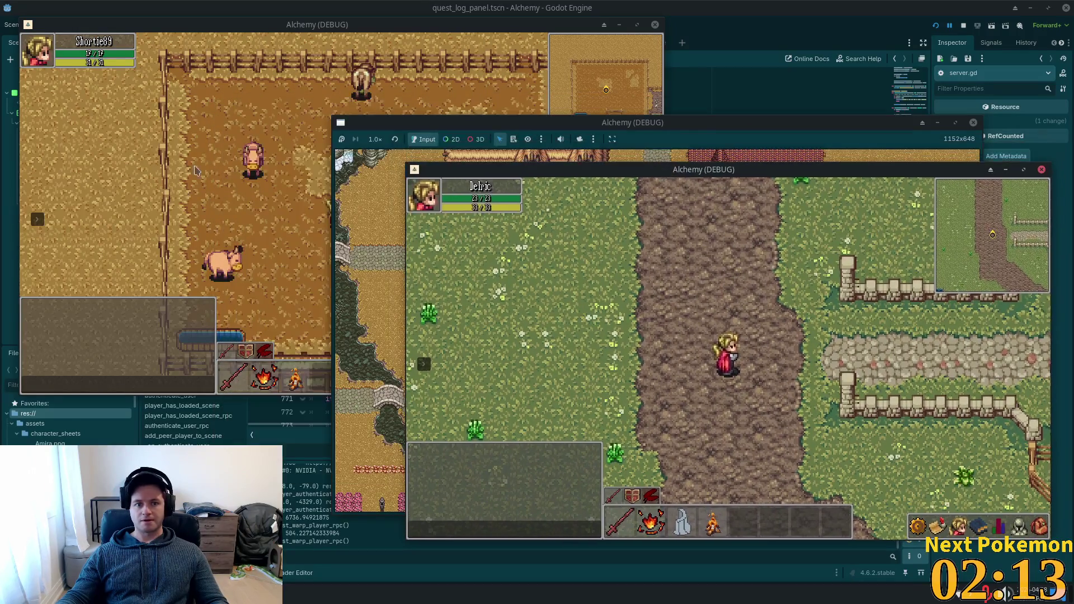
click(324, 199)
Step: Walk the farm player to a cow, attack it, then keep walking down and right
click(298, 167)
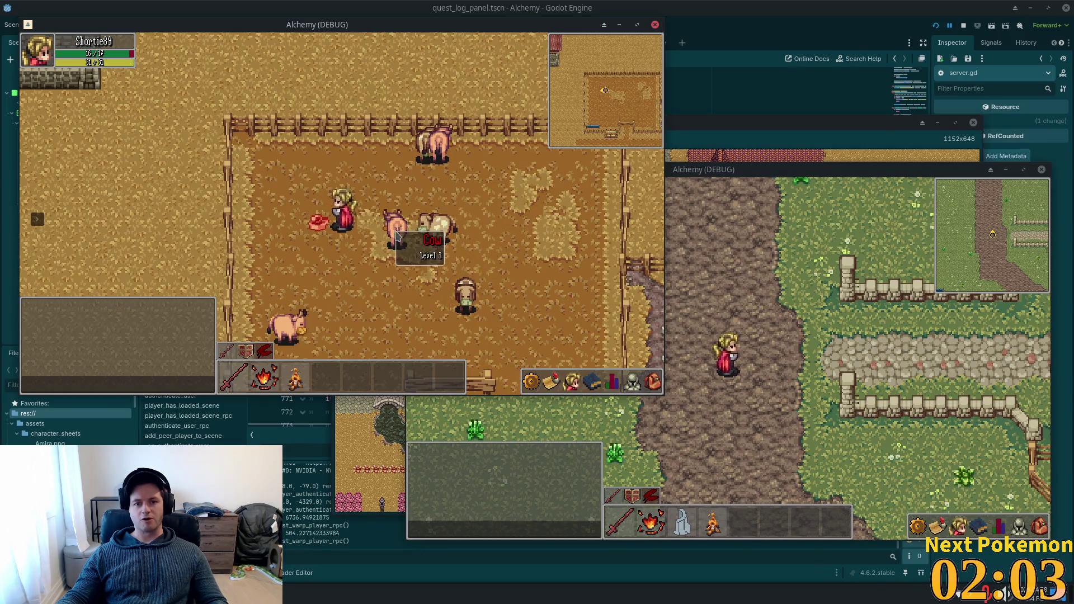
click(398, 237)
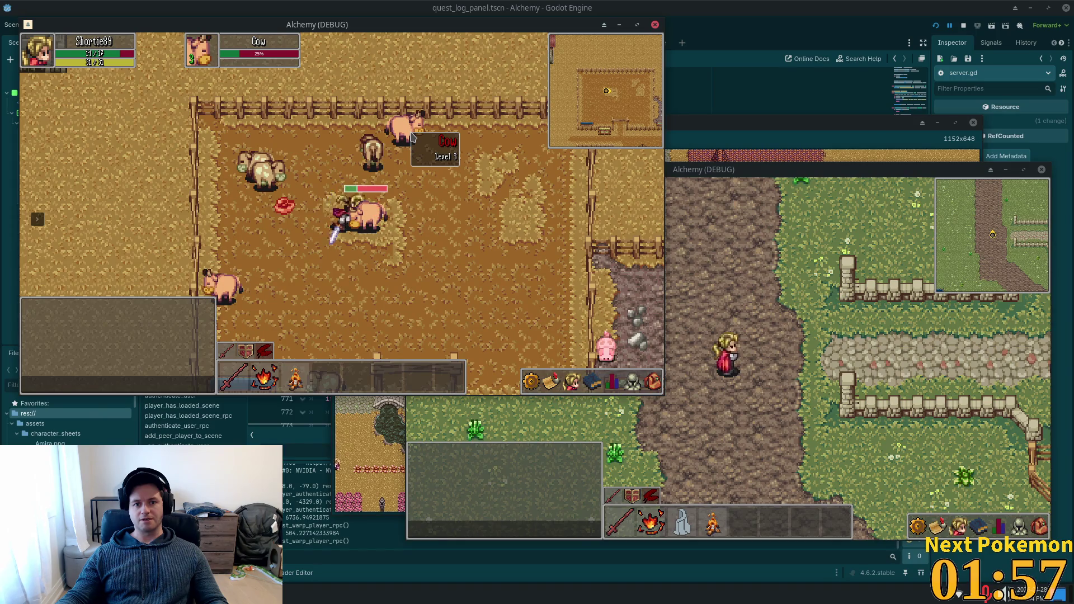
key(Down)
key(Right)
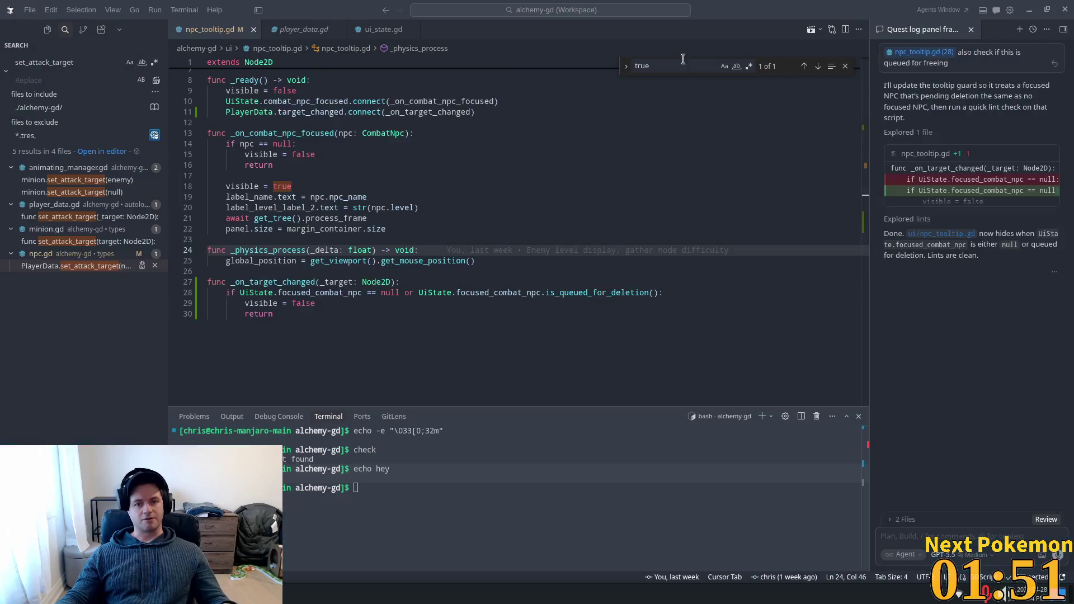
key(alt+Tab)
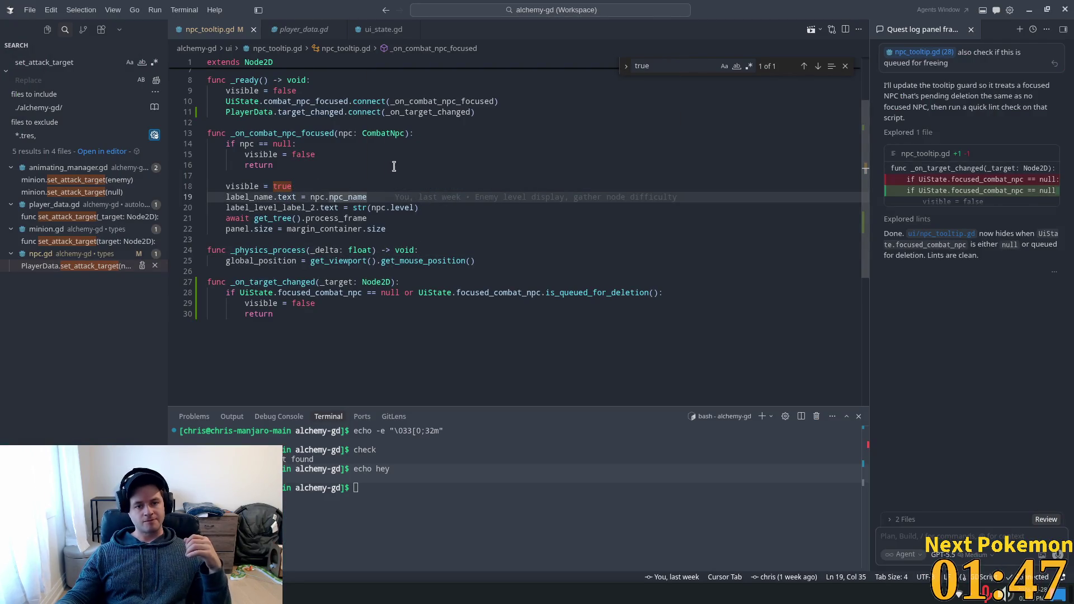
drag(231, 133, 359, 183)
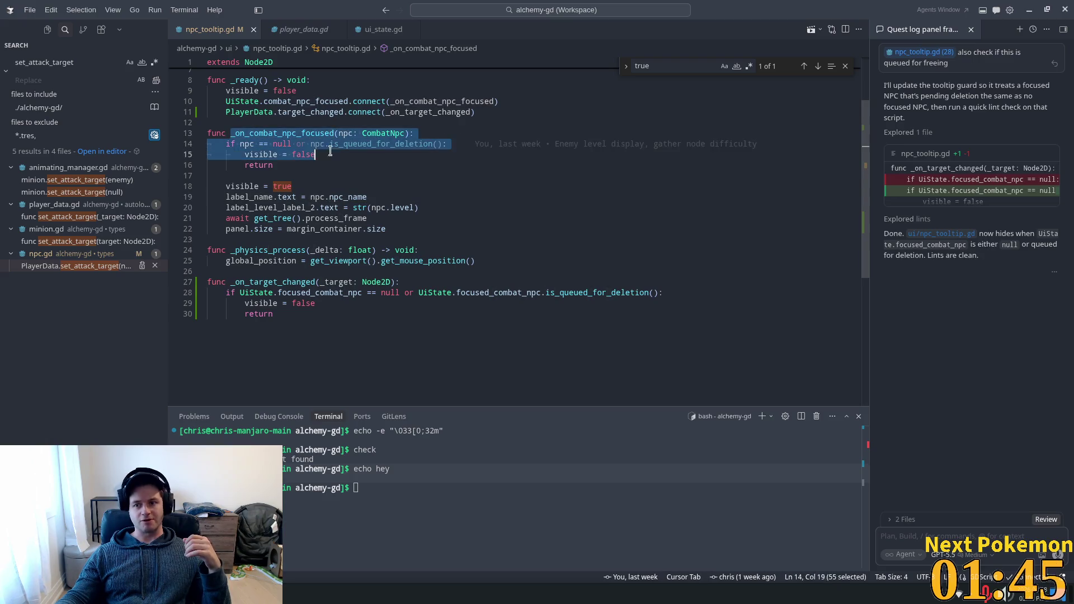
click(359, 181)
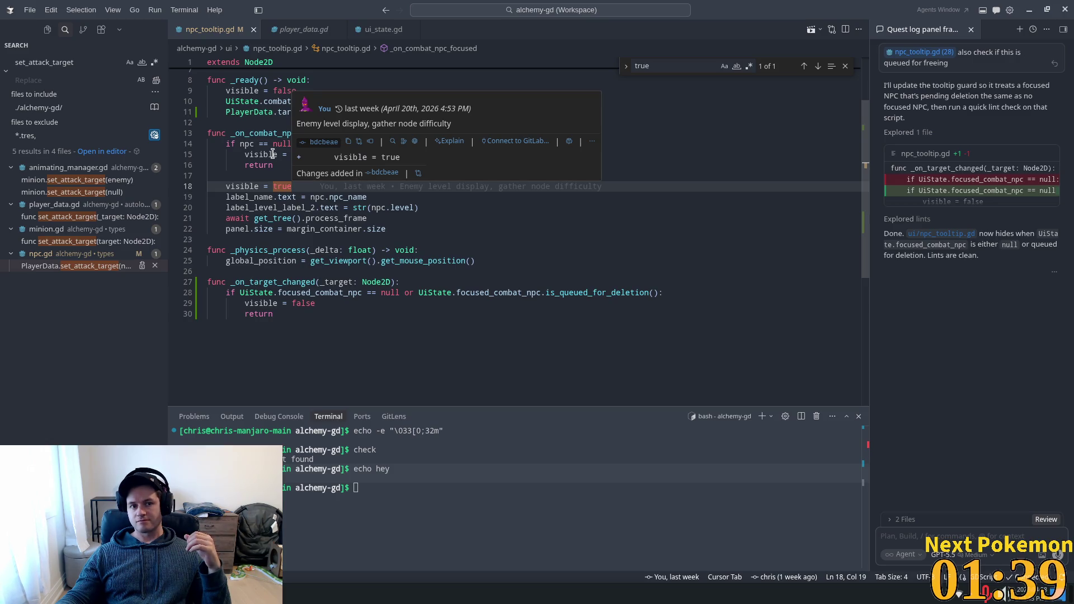
drag(265, 143, 272, 143)
click(369, 165)
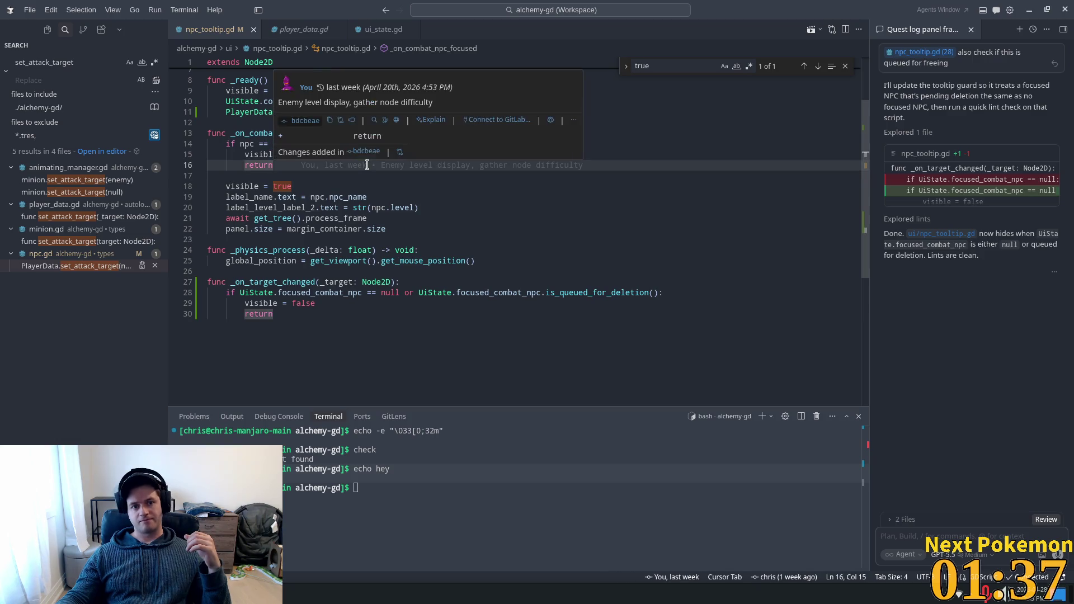
click(240, 143)
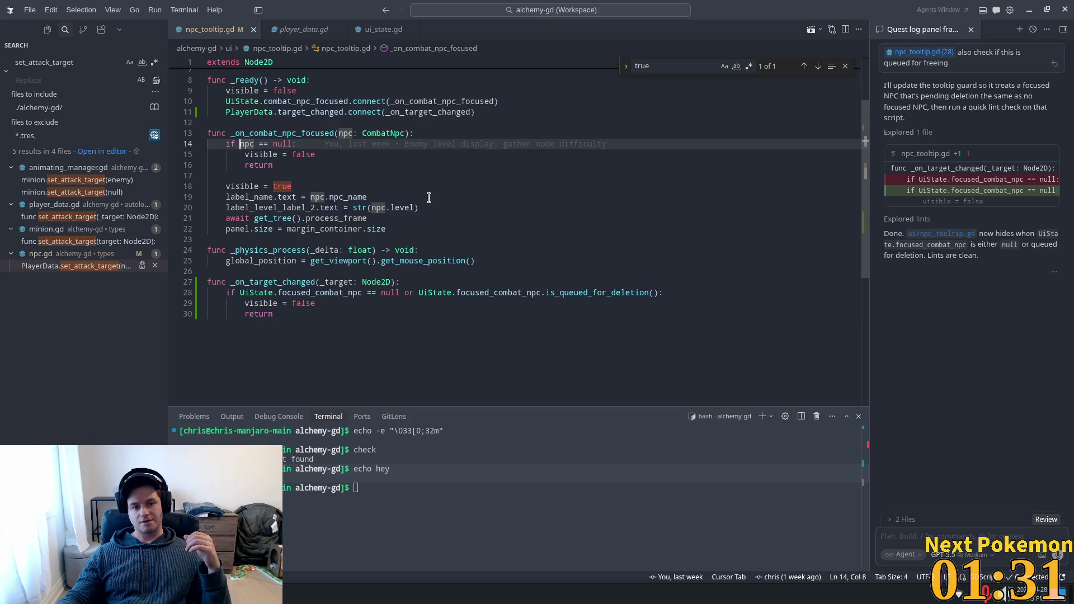
mouse_move(377, 229)
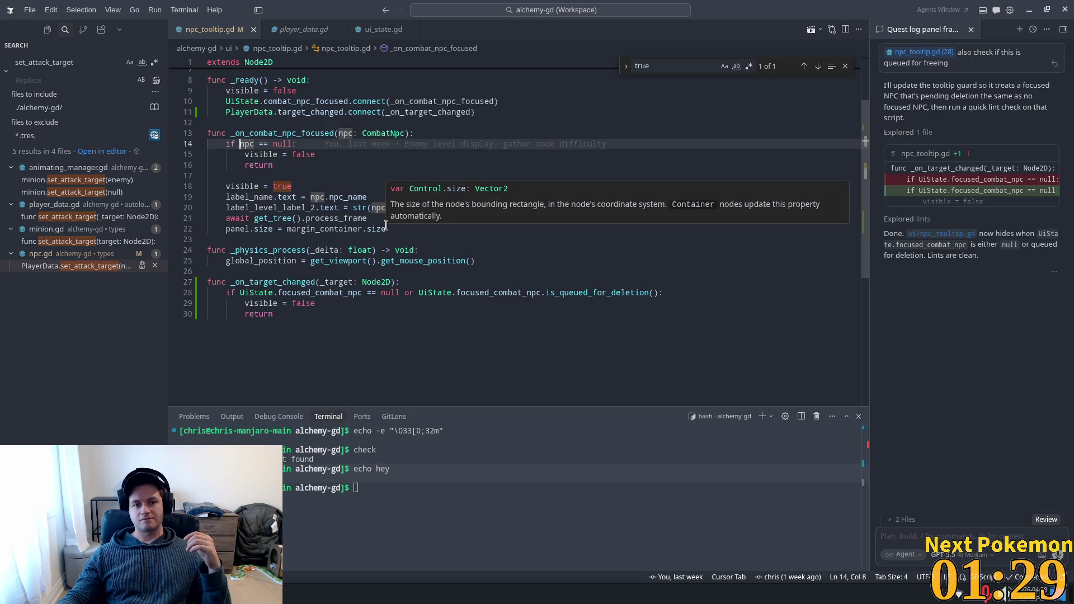
click(331, 148)
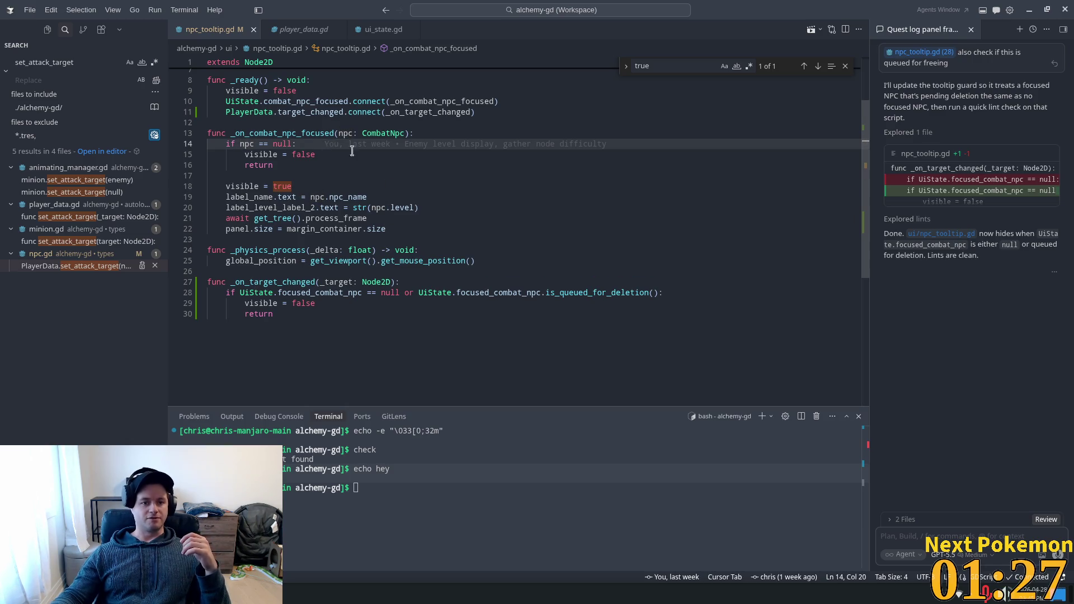
drag(234, 80, 385, 297)
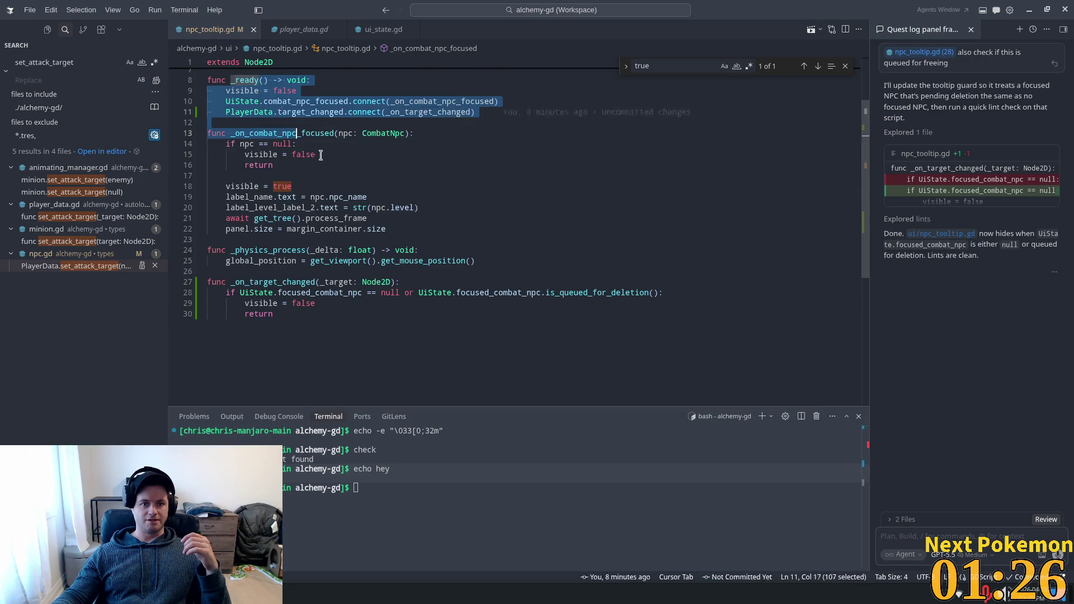
click(493, 164)
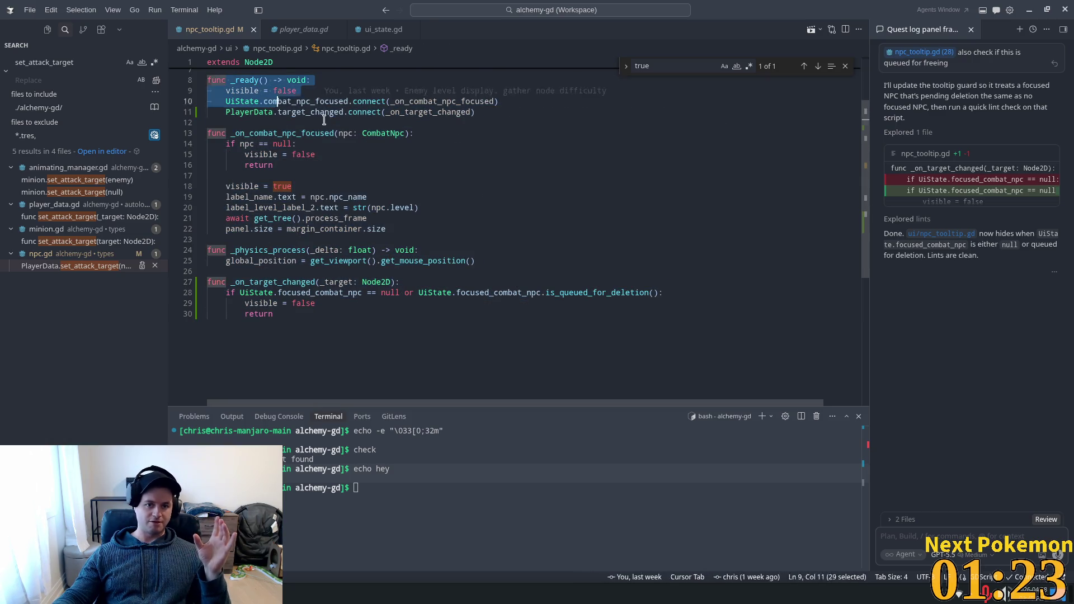
drag(212, 80, 253, 271)
scroll(358, 169, up, 2)
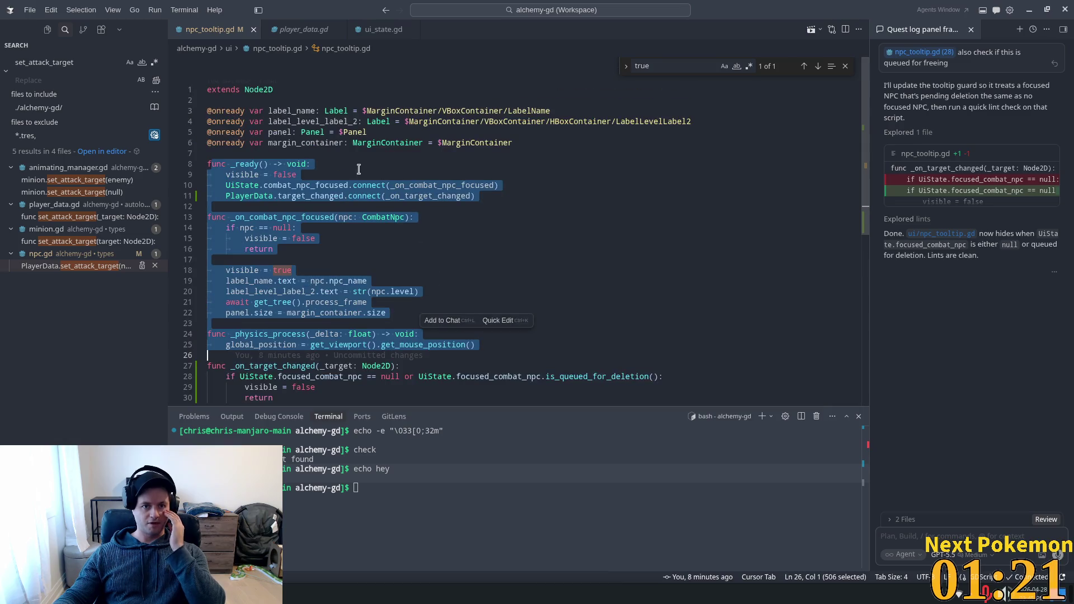
click(253, 99)
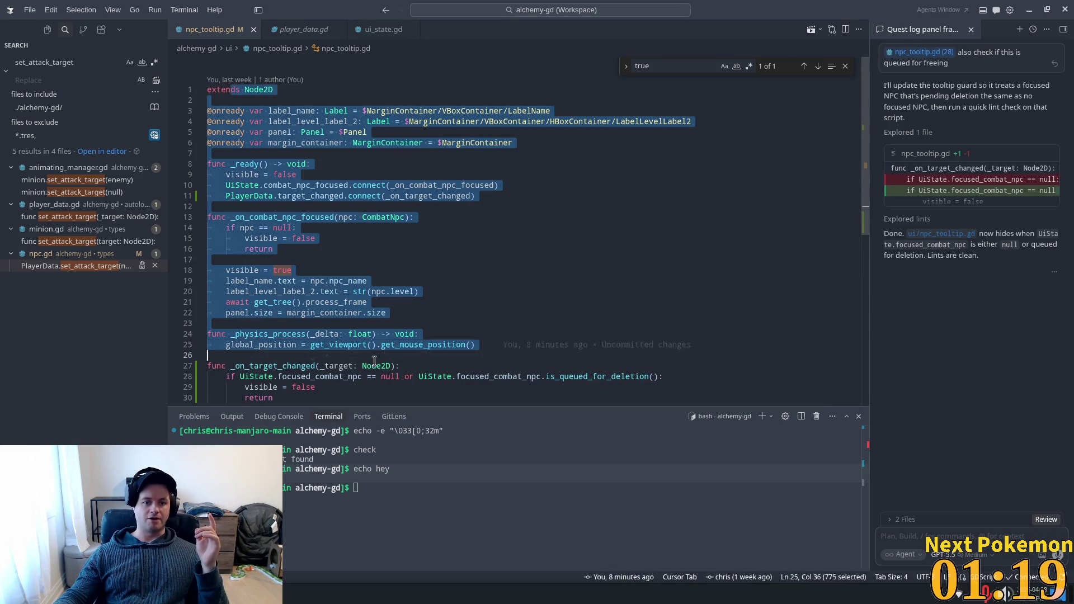
drag(228, 85, 484, 382)
click(547, 230)
scroll(417, 228, down, 1)
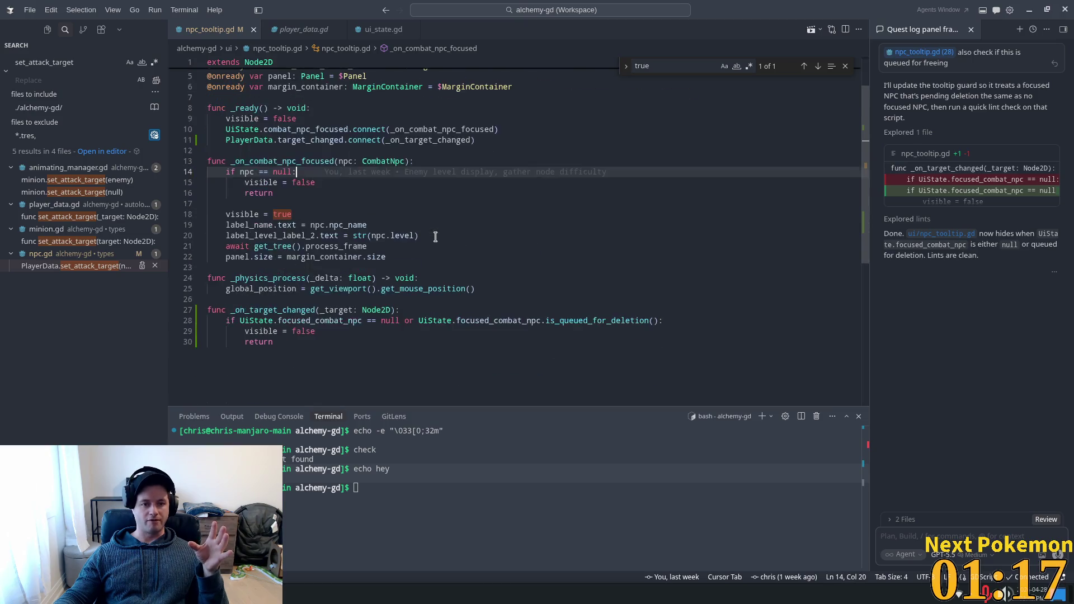
scroll(303, 146, up, 1)
click(229, 152)
mouse_move(210, 156)
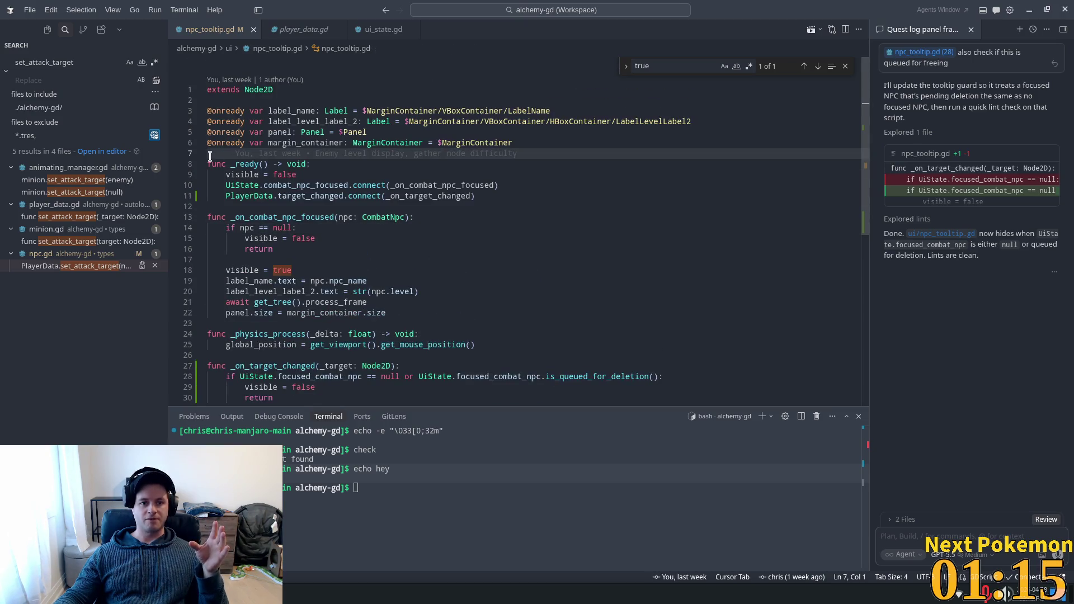
click(226, 164)
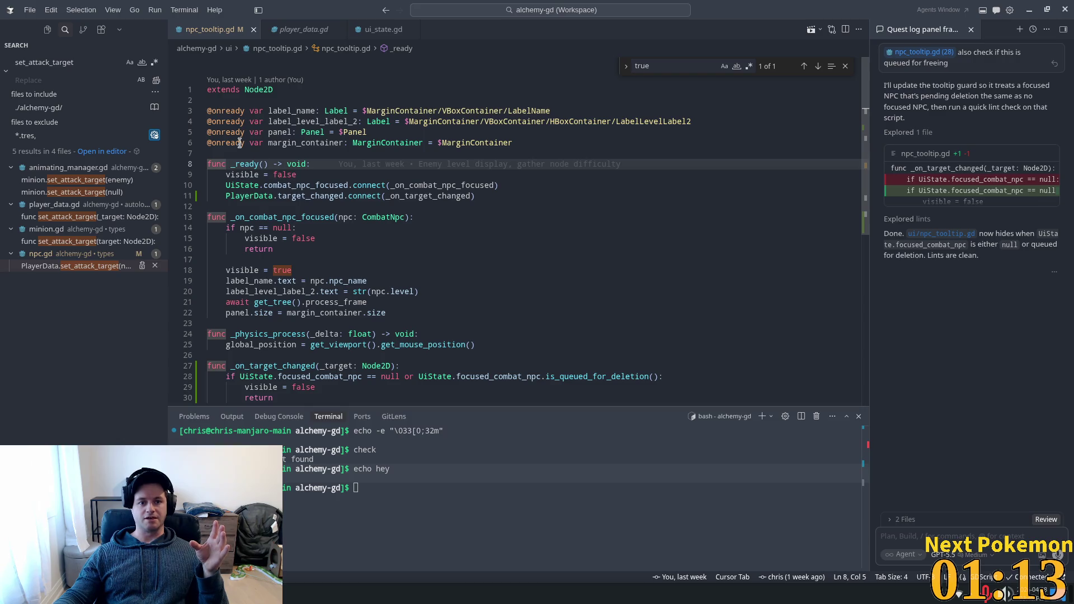
drag(216, 162, 470, 196)
drag(207, 216, 349, 282)
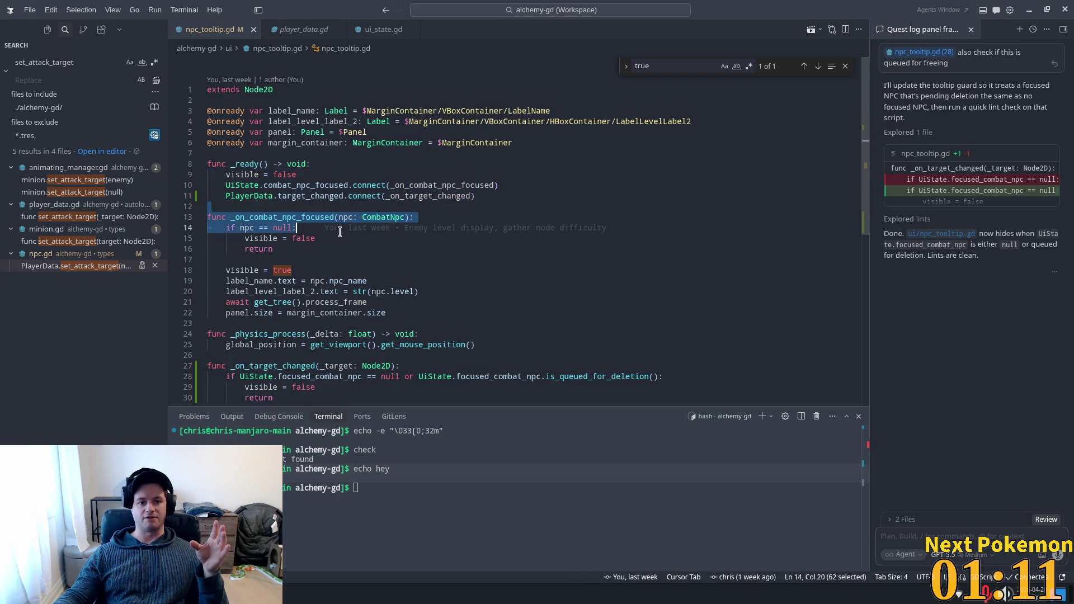
drag(240, 227, 387, 313)
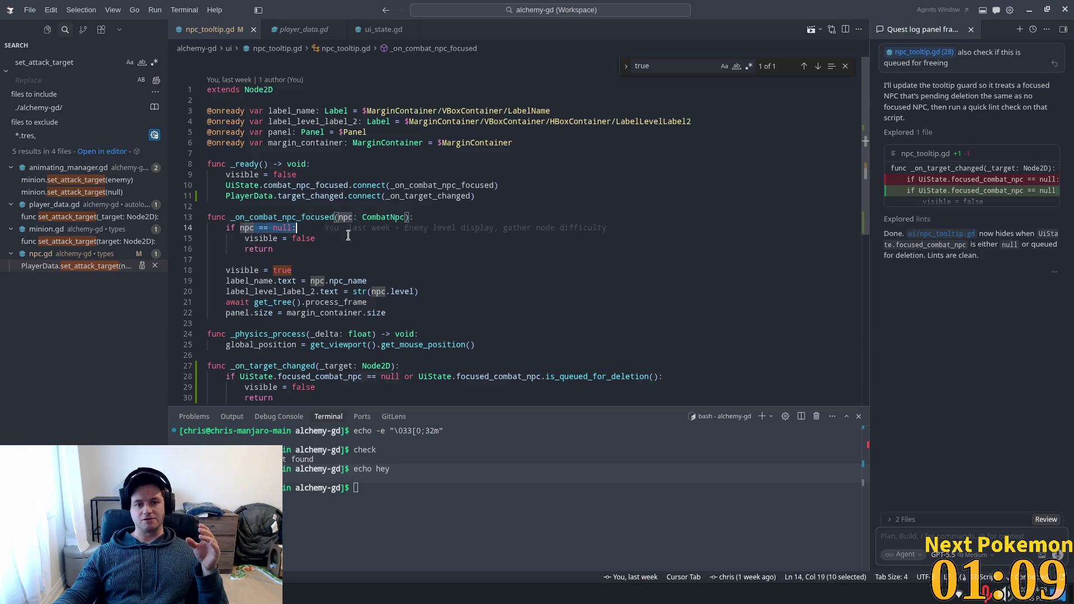
scroll(426, 279, down, 3)
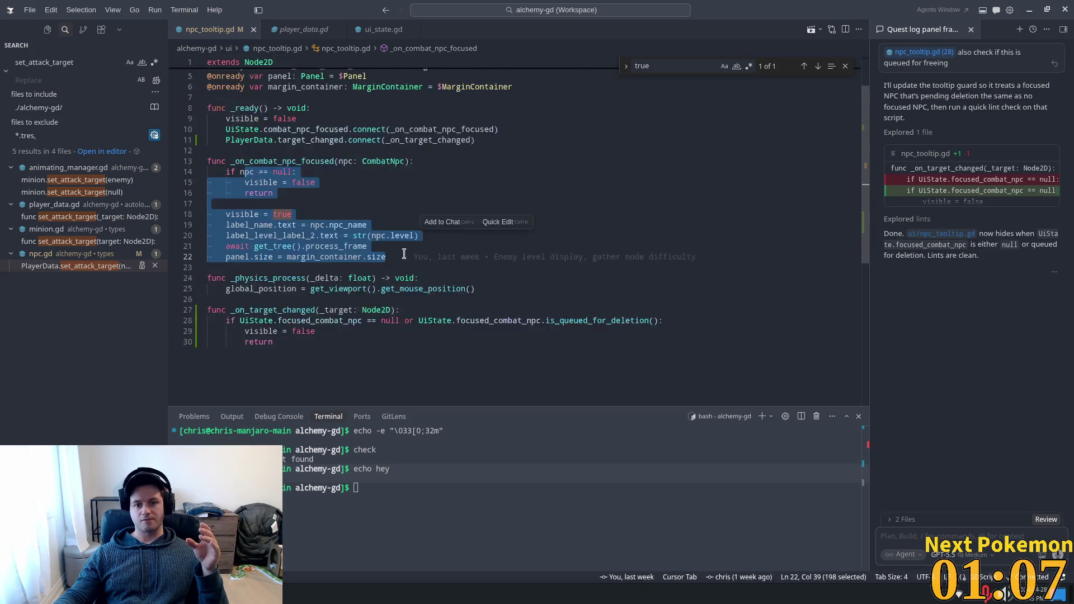
scroll(378, 234, down, 2)
click(319, 123)
click(485, 250)
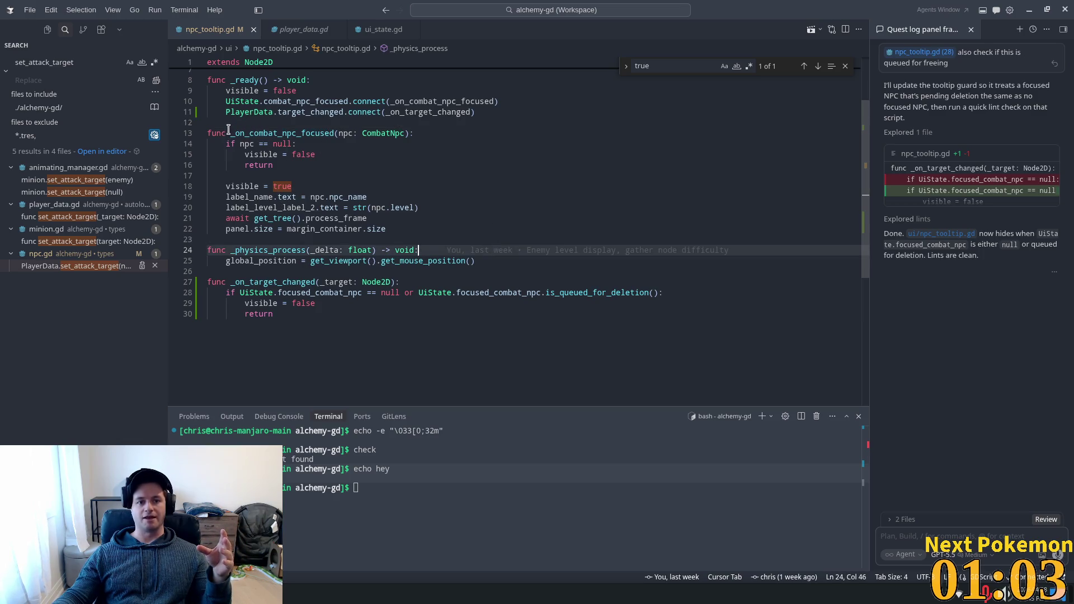
Step: Review the _on_combat_npc_focused handler and its signal connection lines in npc_tooltip.gd
drag(210, 133, 372, 198)
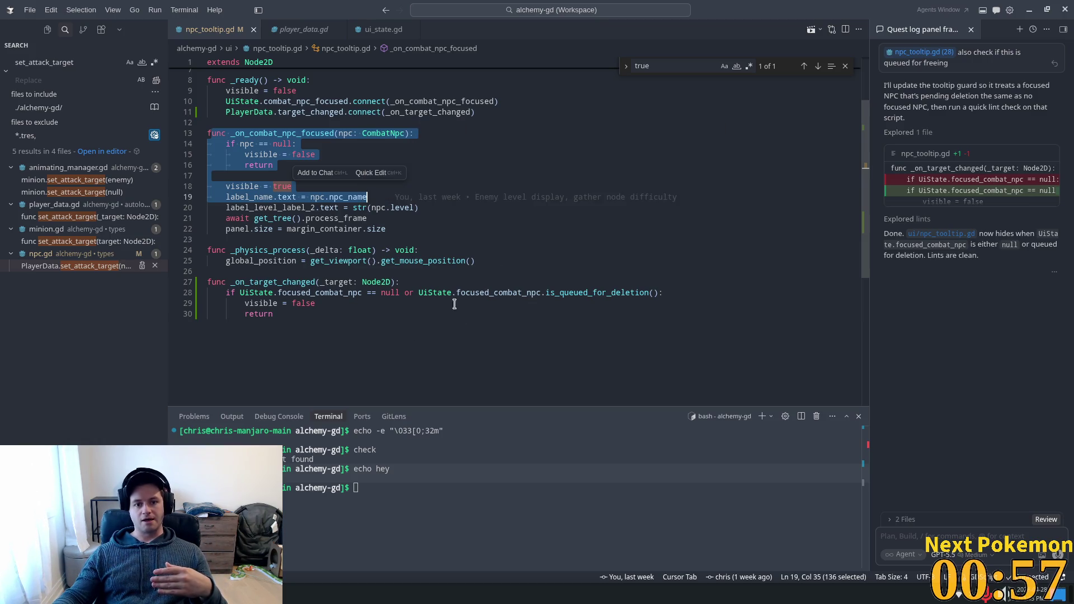
scroll(459, 313, up, 3)
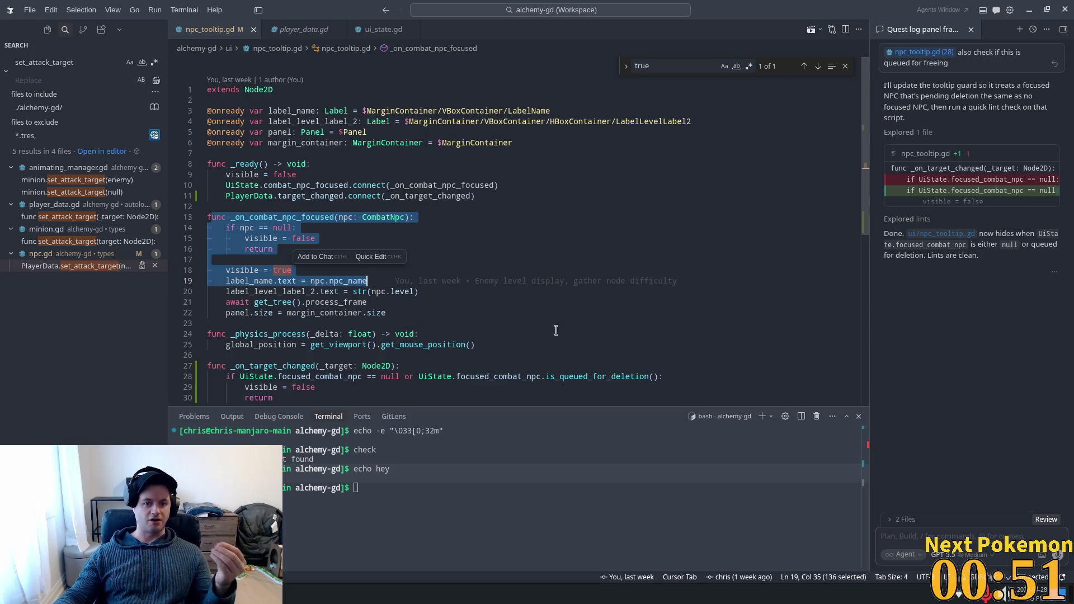
click(579, 256)
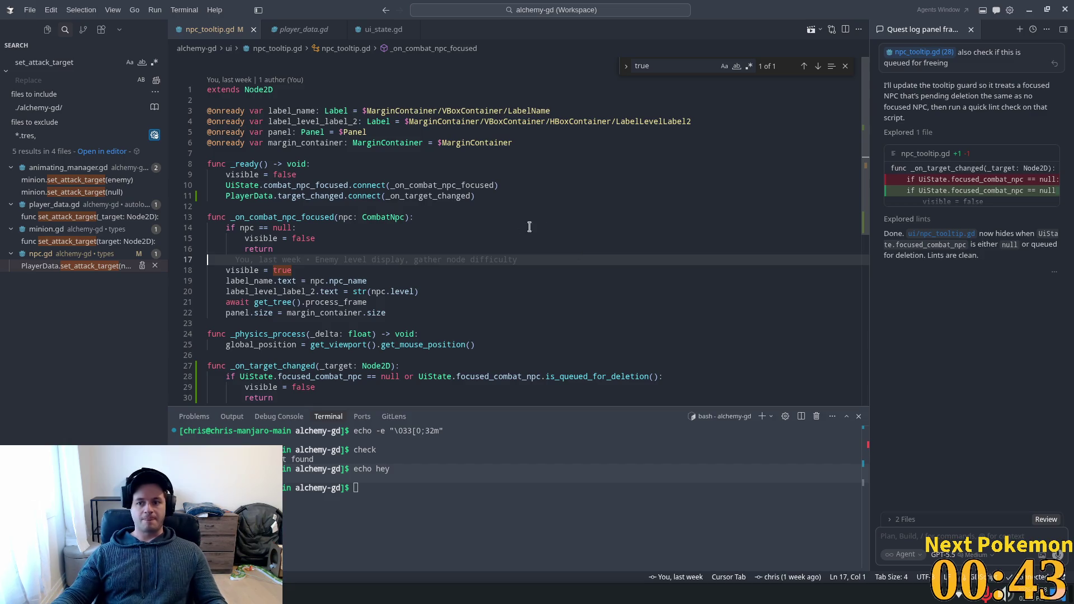
click(476, 216)
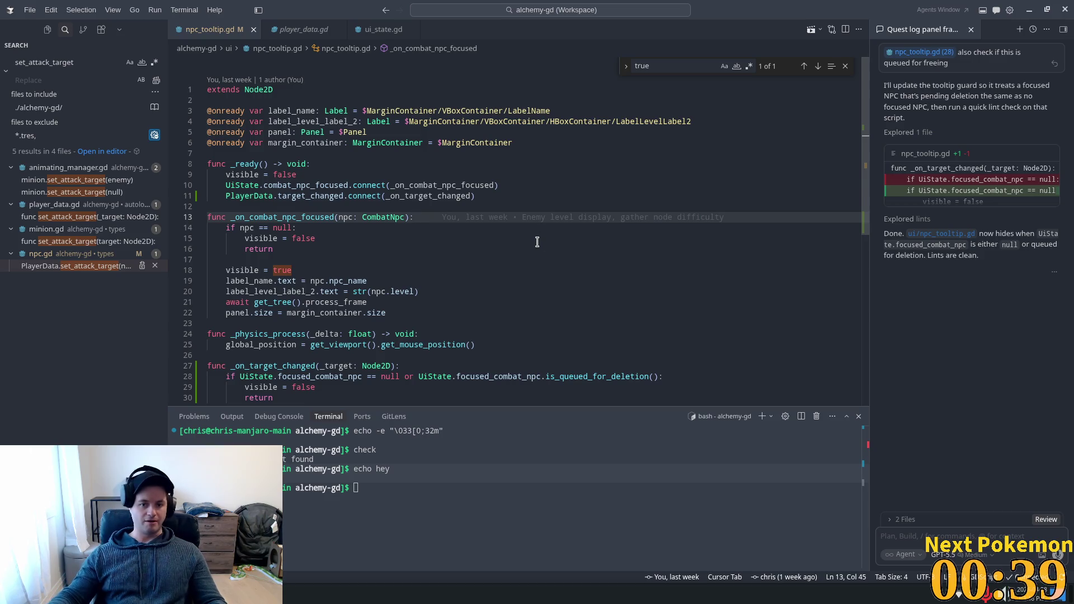
click(442, 195)
click(401, 155)
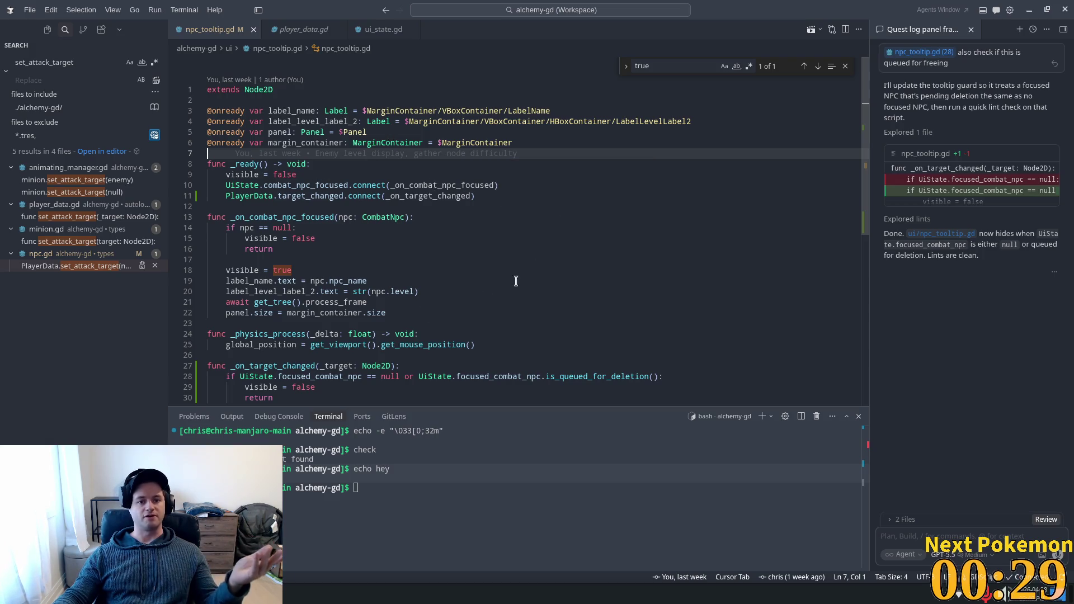
drag(227, 216, 377, 302)
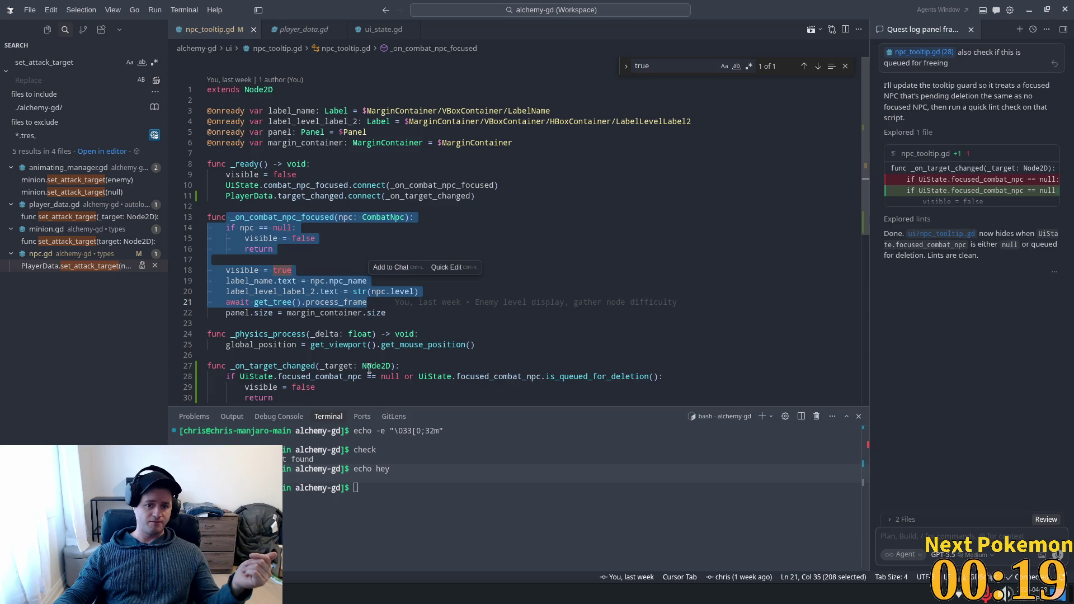
Step: Raise the running Alchemy debug game from the taskbar window list
click(252, 594)
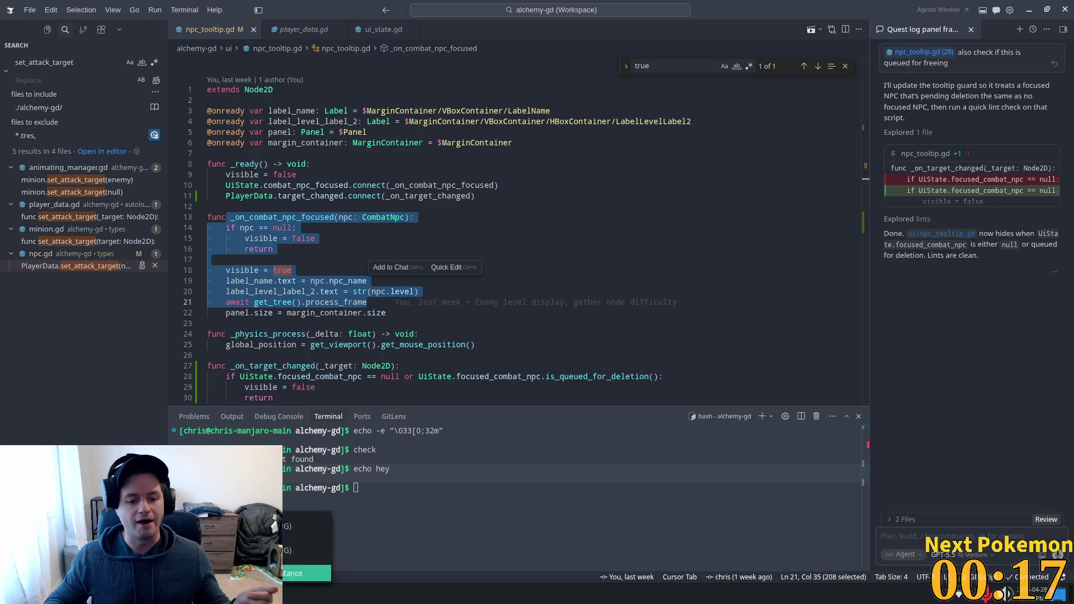
click(307, 573)
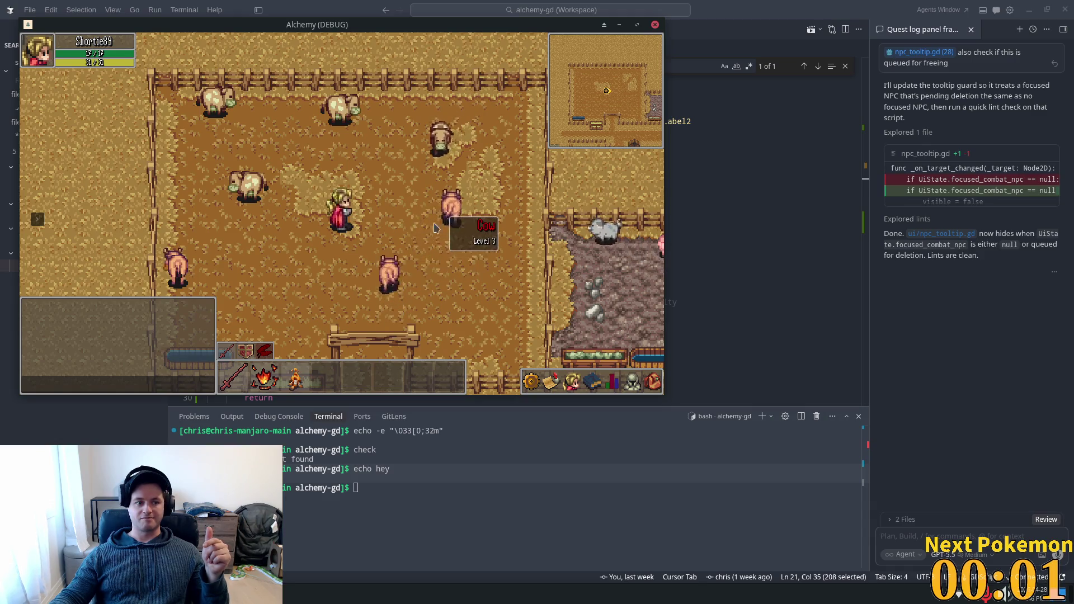
Step: Walk the player around the farm pen past the pig's spot, the gate and across the pen
key(w)
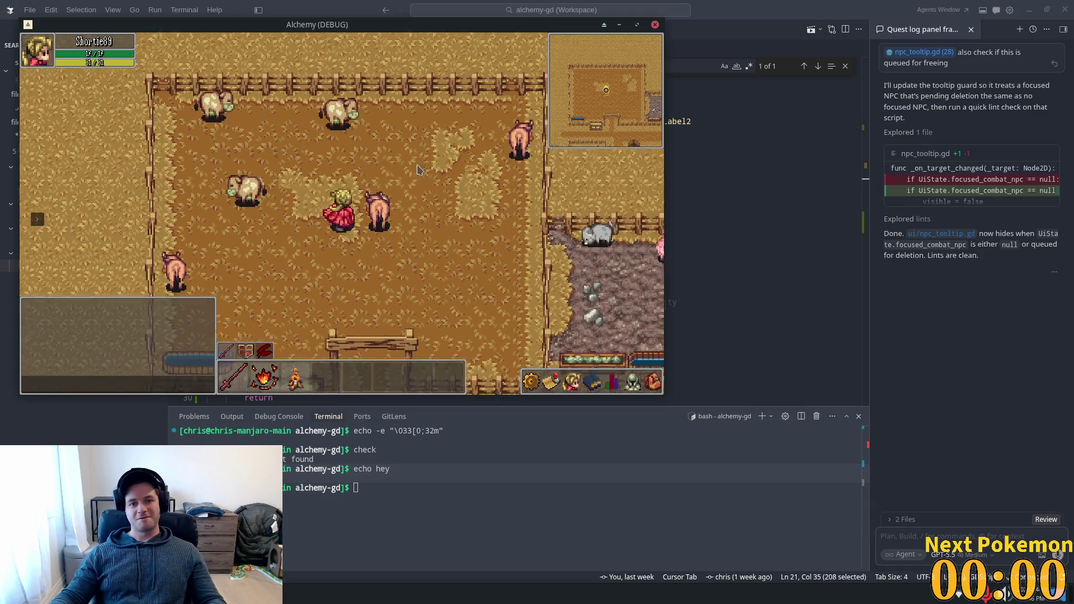
key(d)
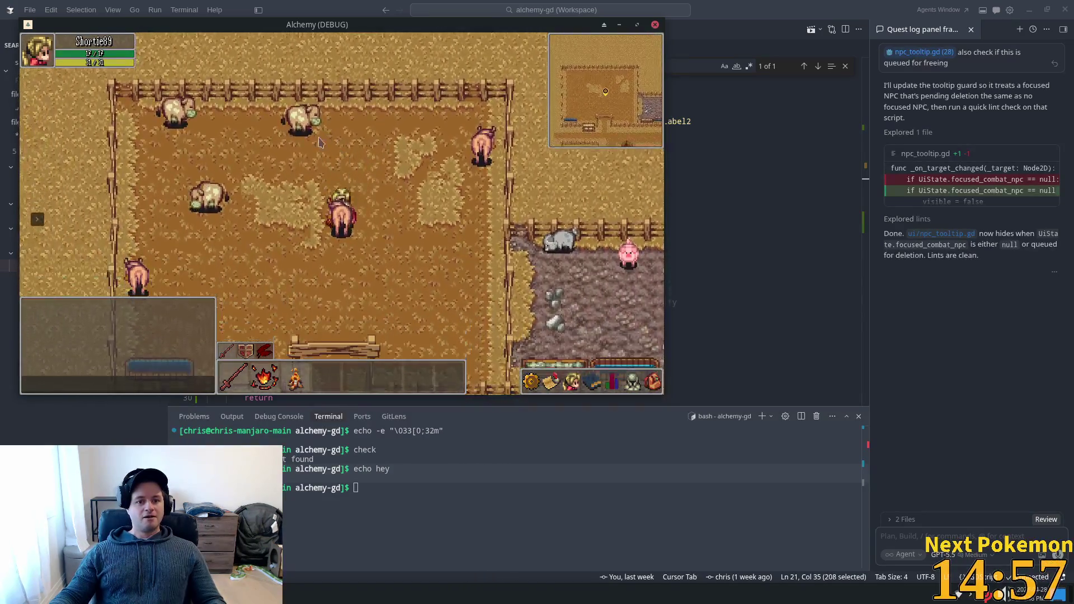
key(s)
key(a)
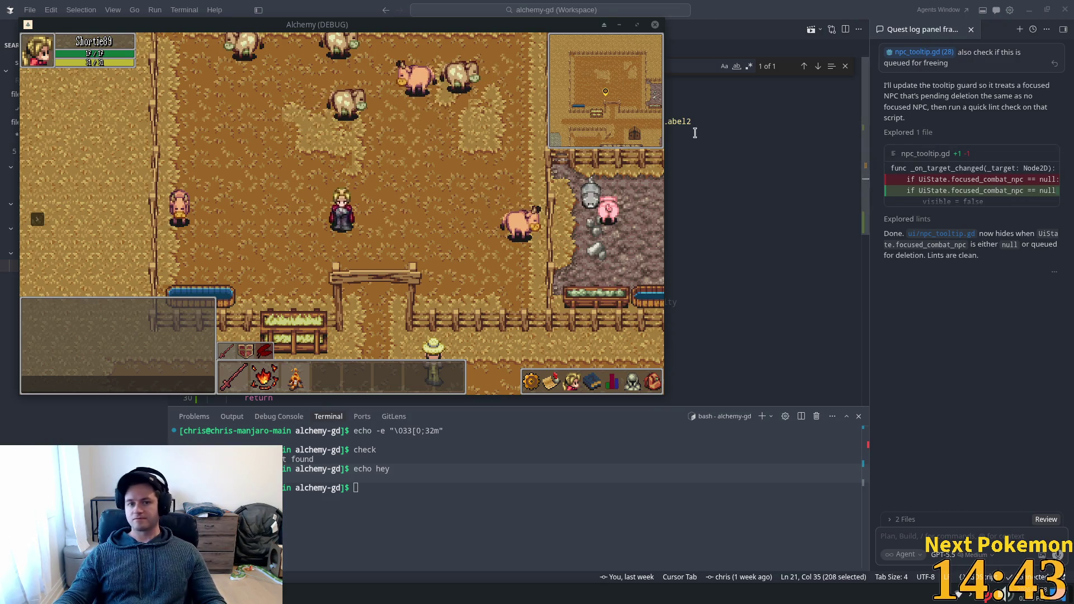
key(d)
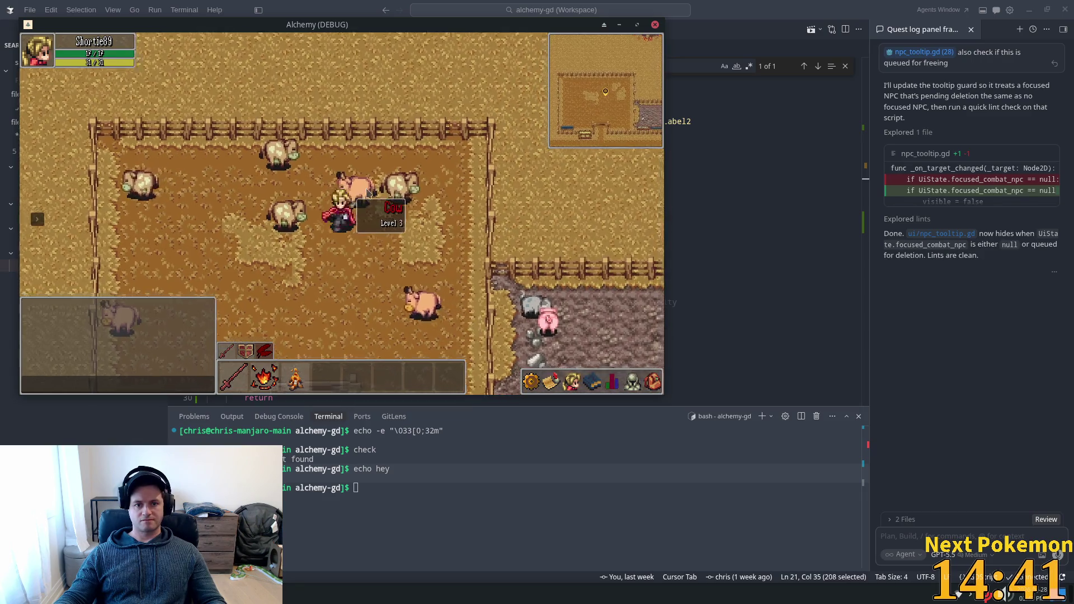
key(d)
key(a)
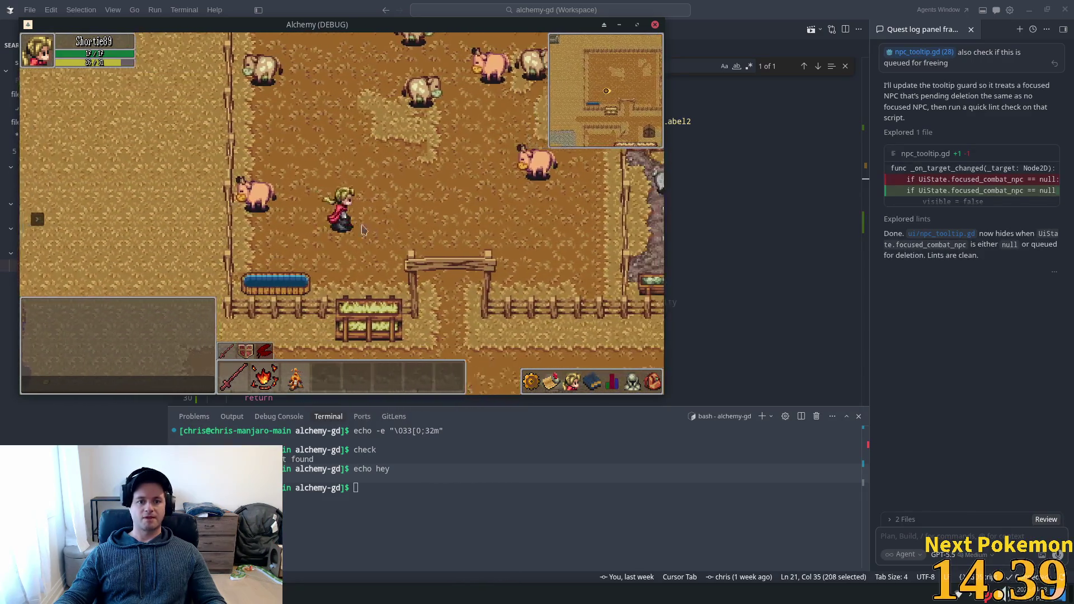
key(s)
key(d)
Step: Stop the running game and highlight npc_tooltip.gd lines 7 through 29 for review
key(alt+F4)
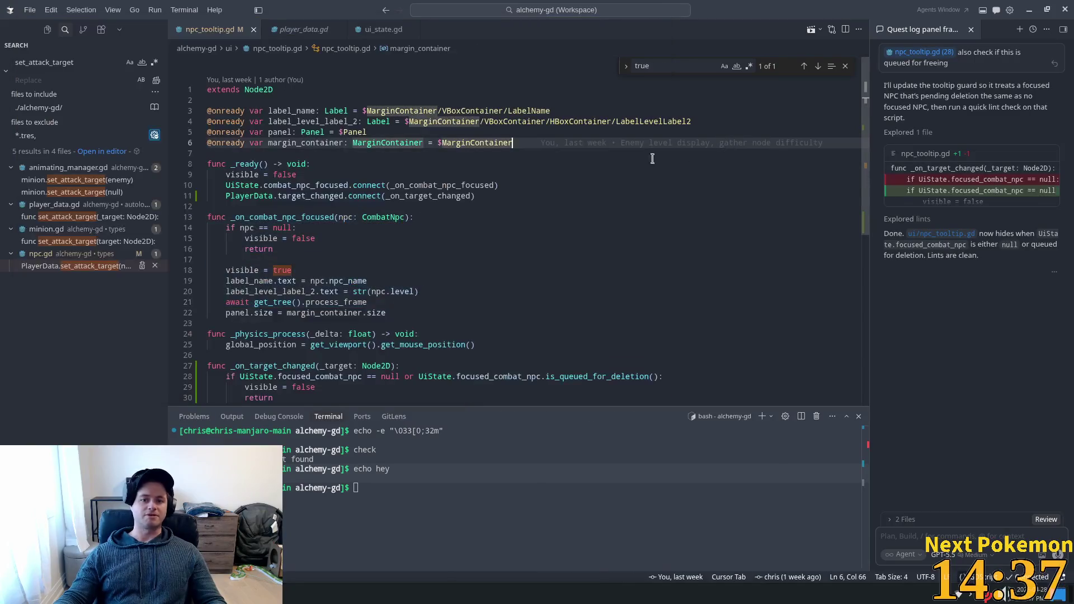
drag(328, 147, 568, 386)
click(419, 291)
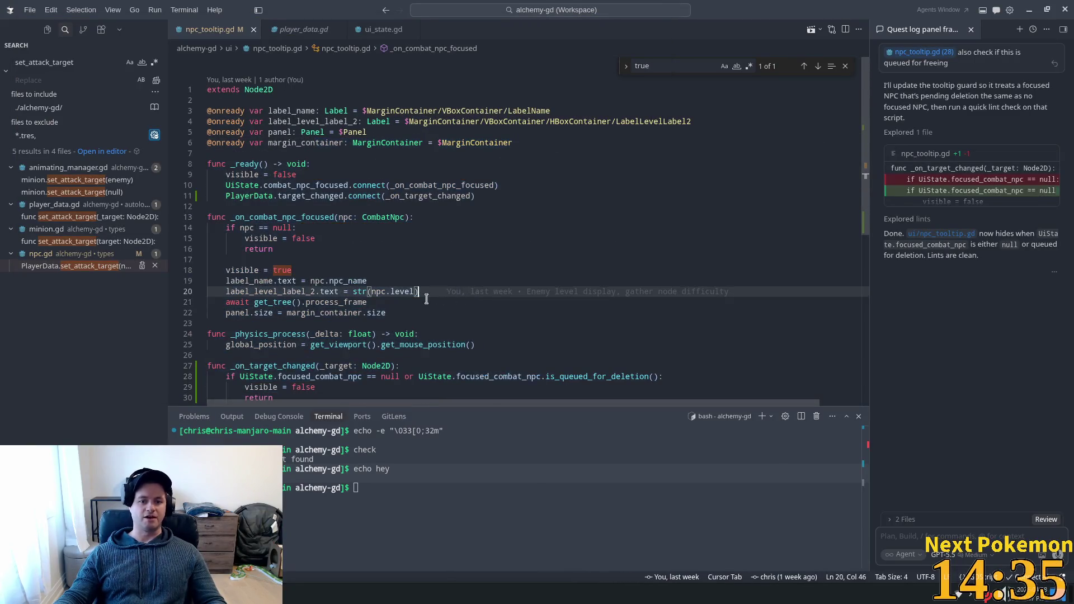
scroll(267, 171, down, 1)
drag(225, 146, 386, 286)
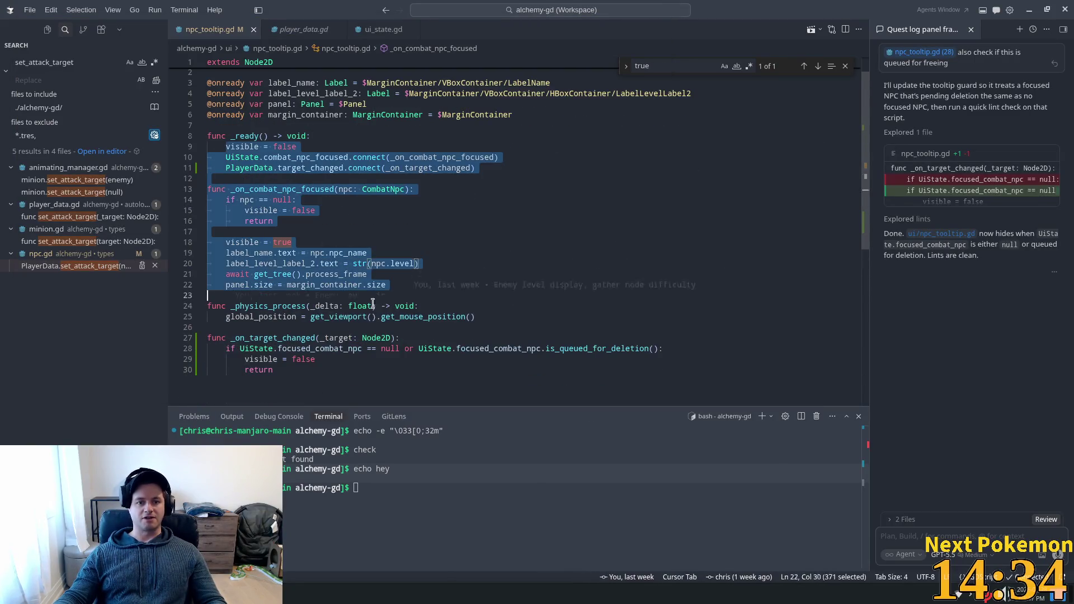
click(253, 126)
drag(252, 125, 459, 360)
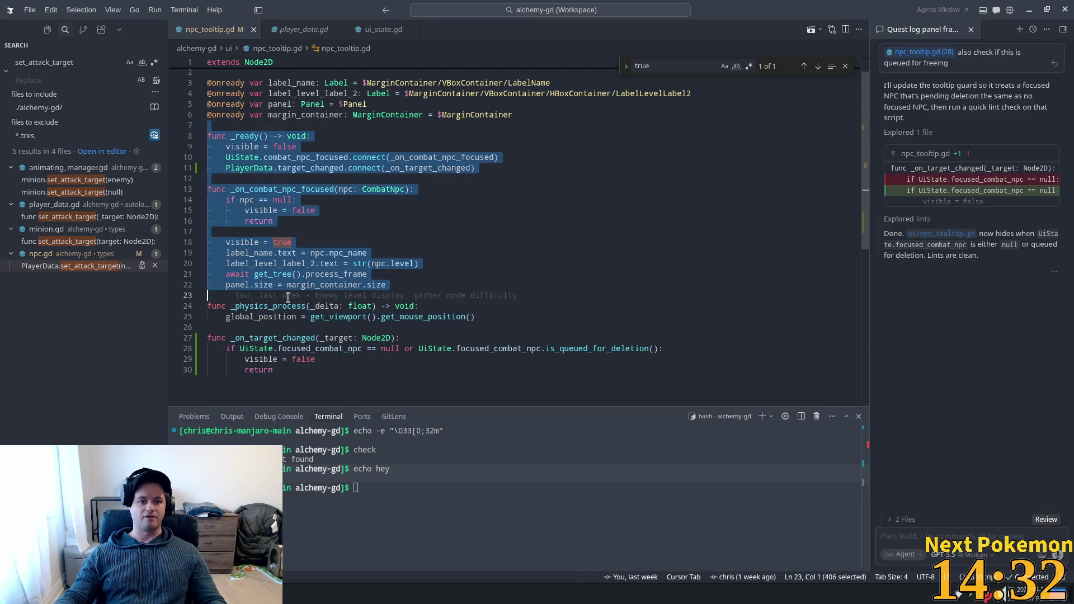
Step: Finish looking over the visibility guard code and switch to the Godot editor
click(461, 252)
scroll(520, 273, up, 1)
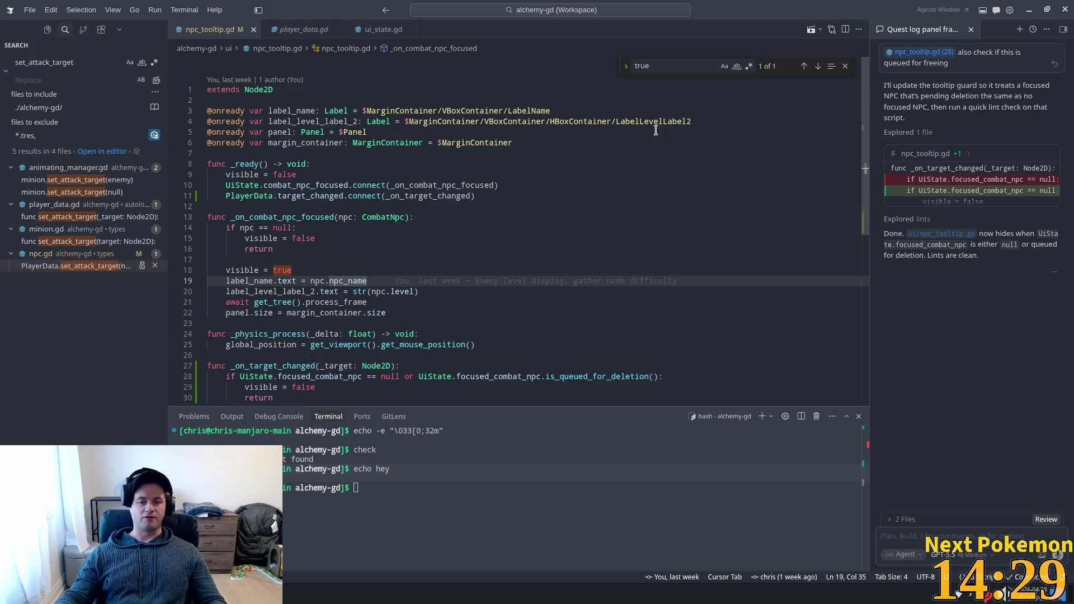
click(788, 143)
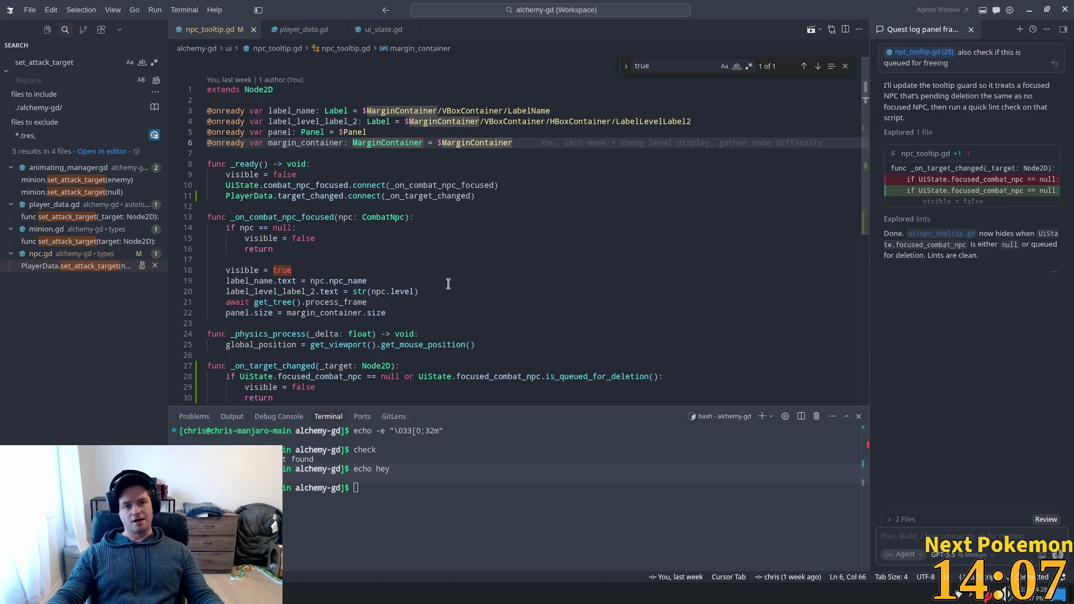
key(alt+Tab)
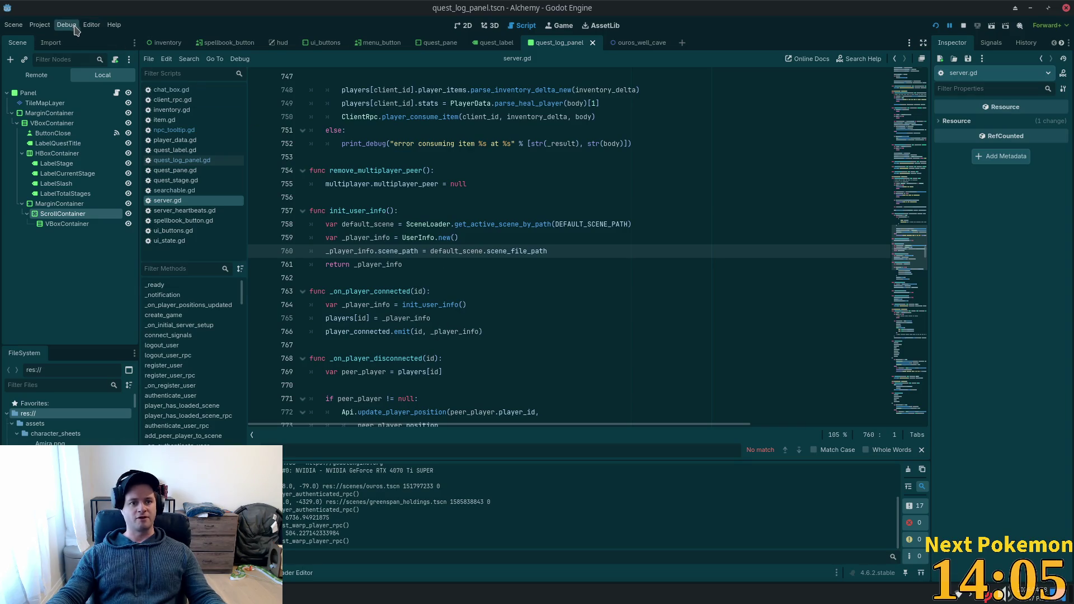
Step: Check the Main Scene under Project Settings > Application > Run, then close the settings
click(66, 24)
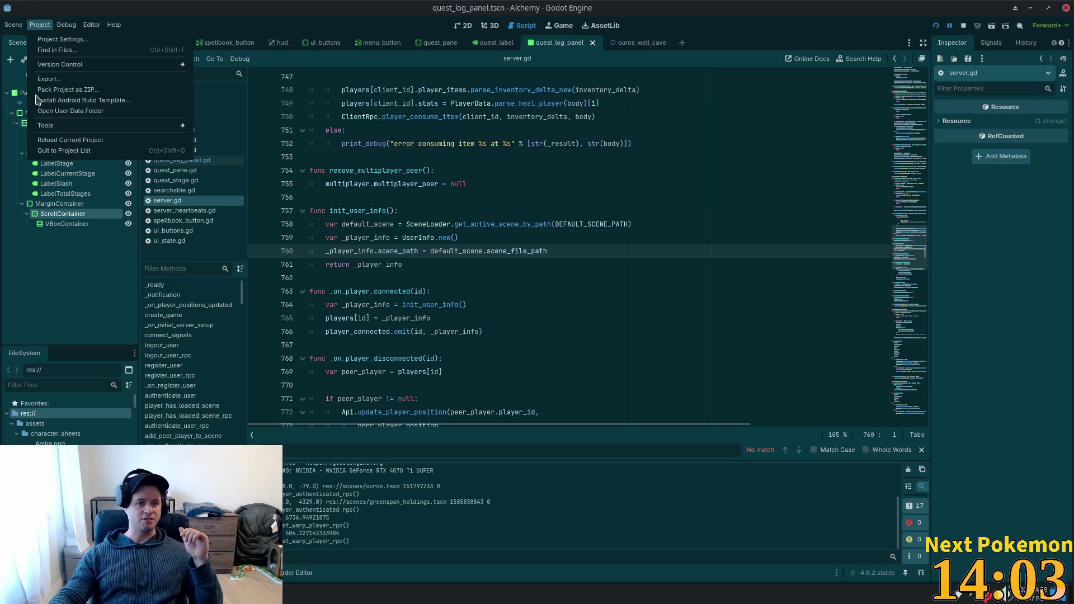
click(455, 116)
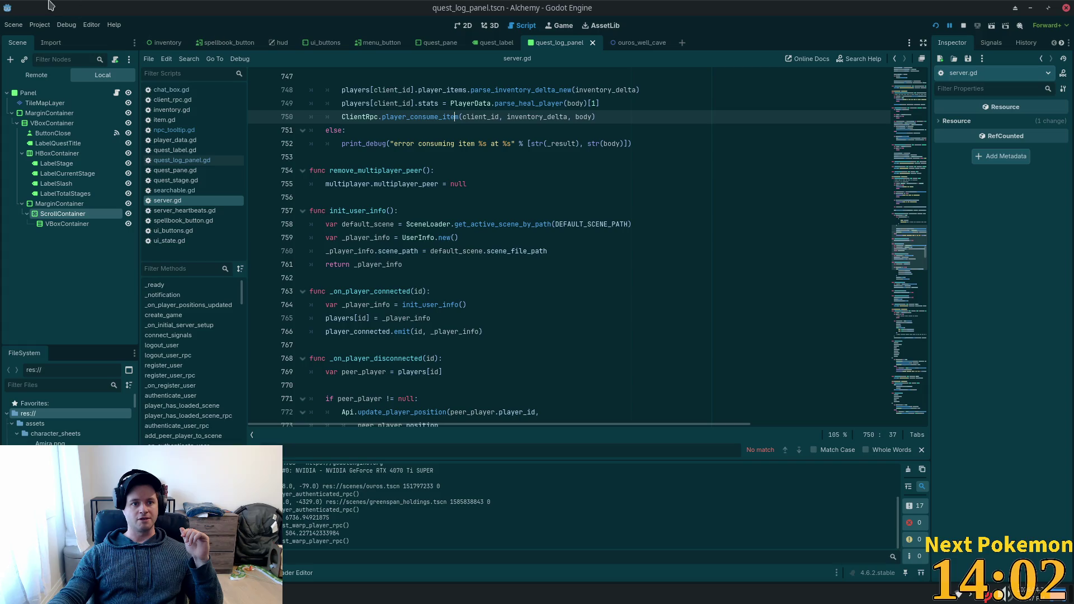
click(32, 26)
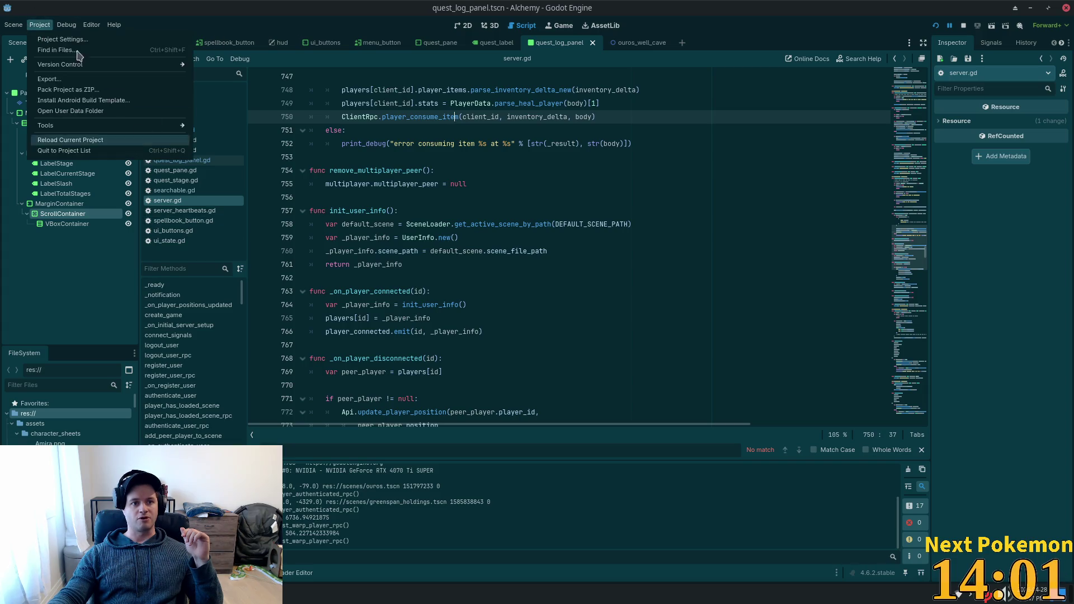
click(45, 43)
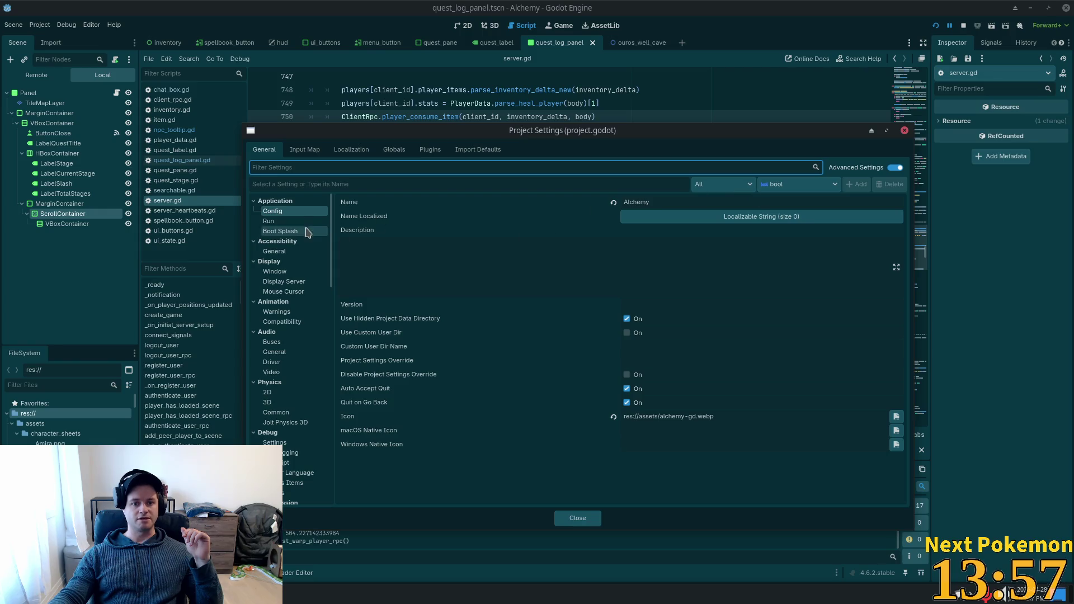
click(275, 221)
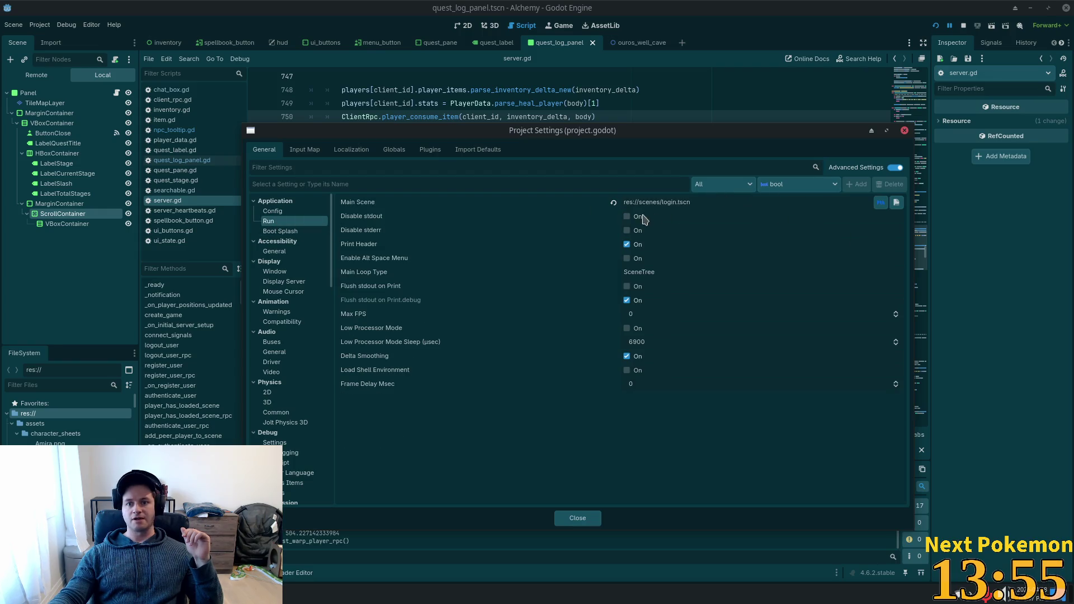
click(904, 131)
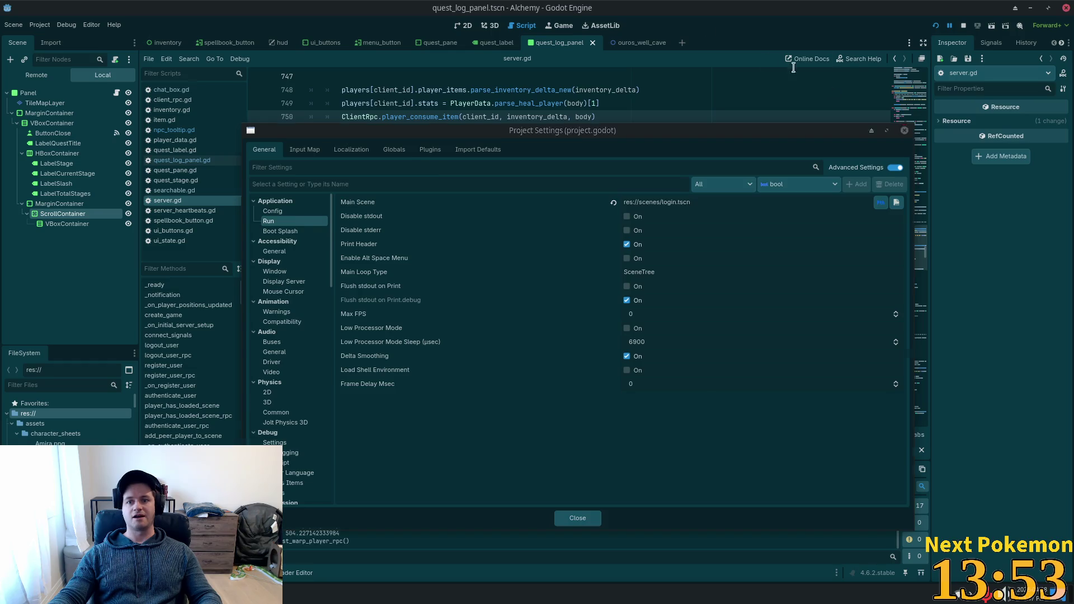
Step: Open login.tscn via quick file search and then its login.gd script
key(shift+alt+o)
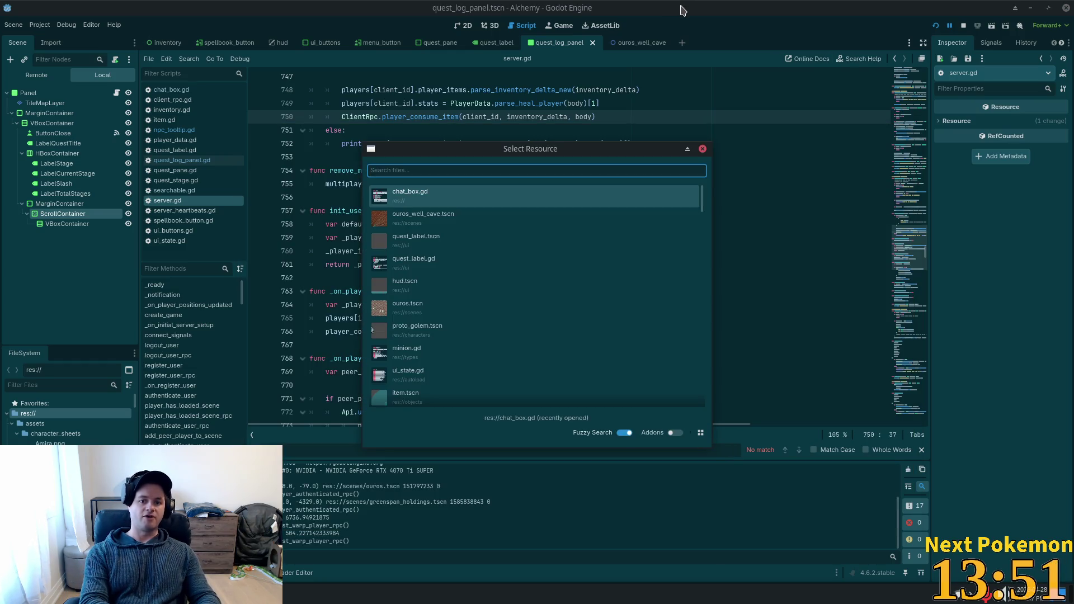
text(login.ts)
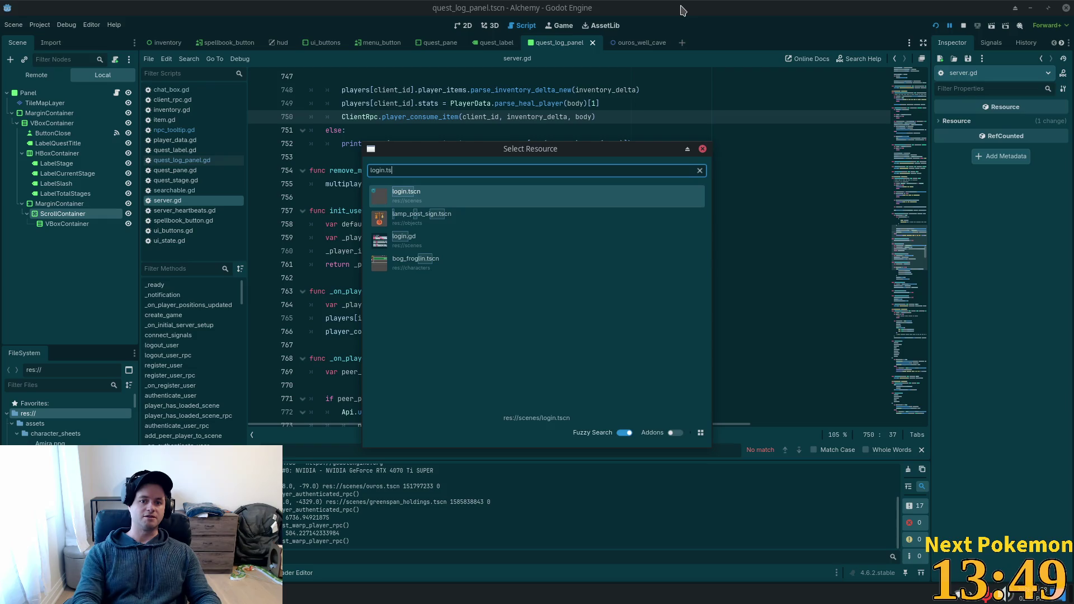
key(Return)
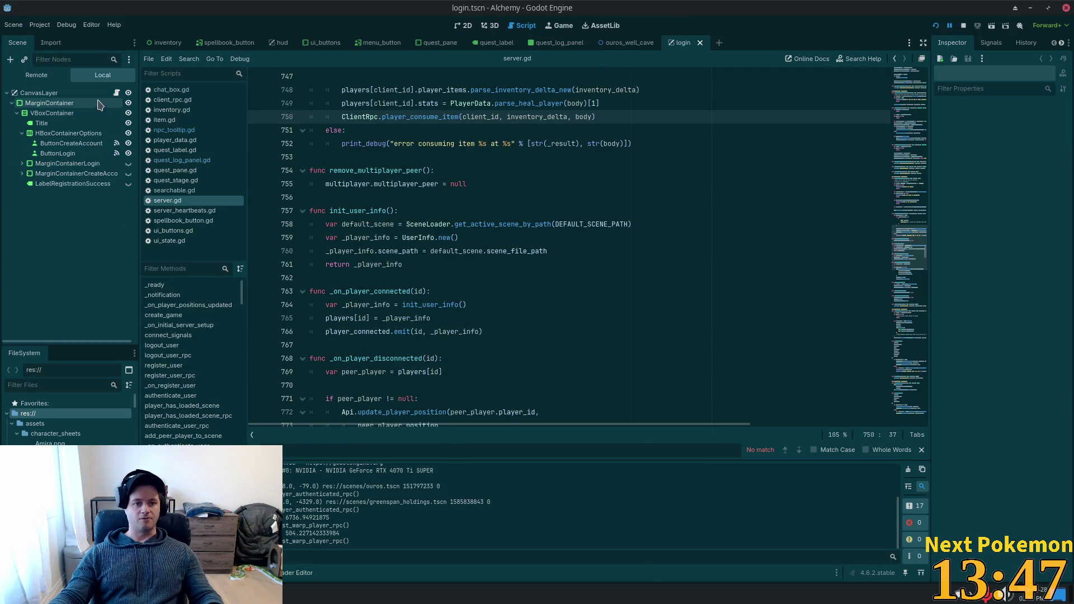
click(117, 92)
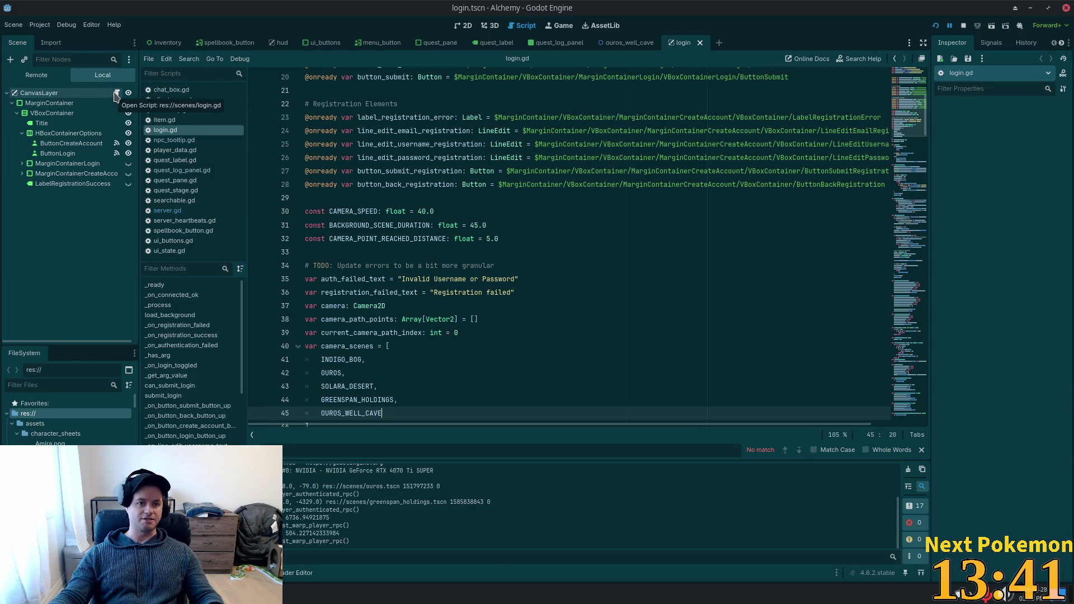
scroll(449, 231, down, 1)
scroll(448, 231, down, 4)
scroll(449, 231, down, 2)
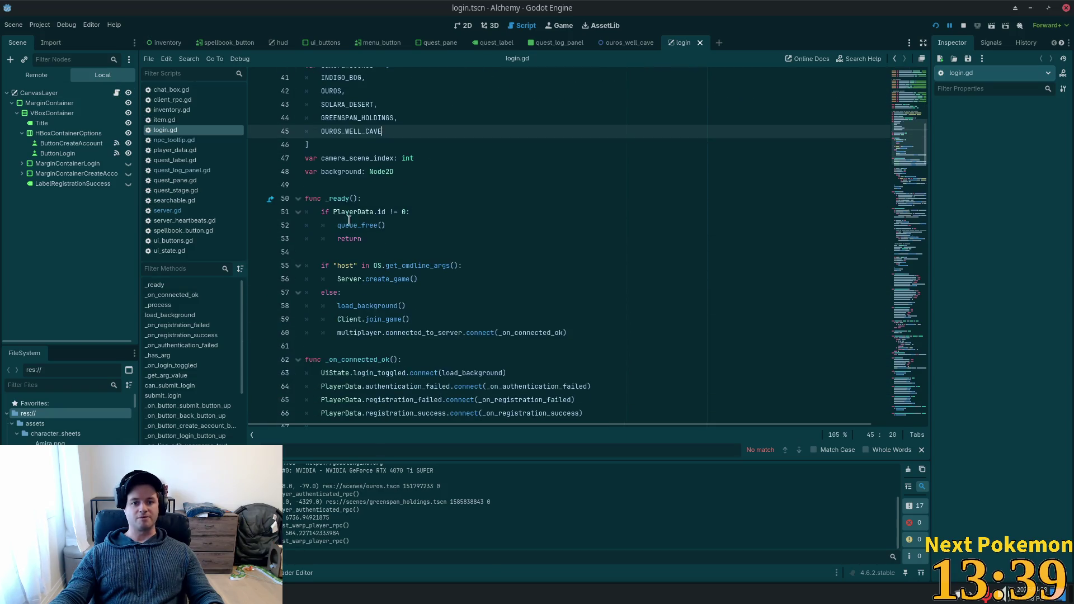
click(341, 198)
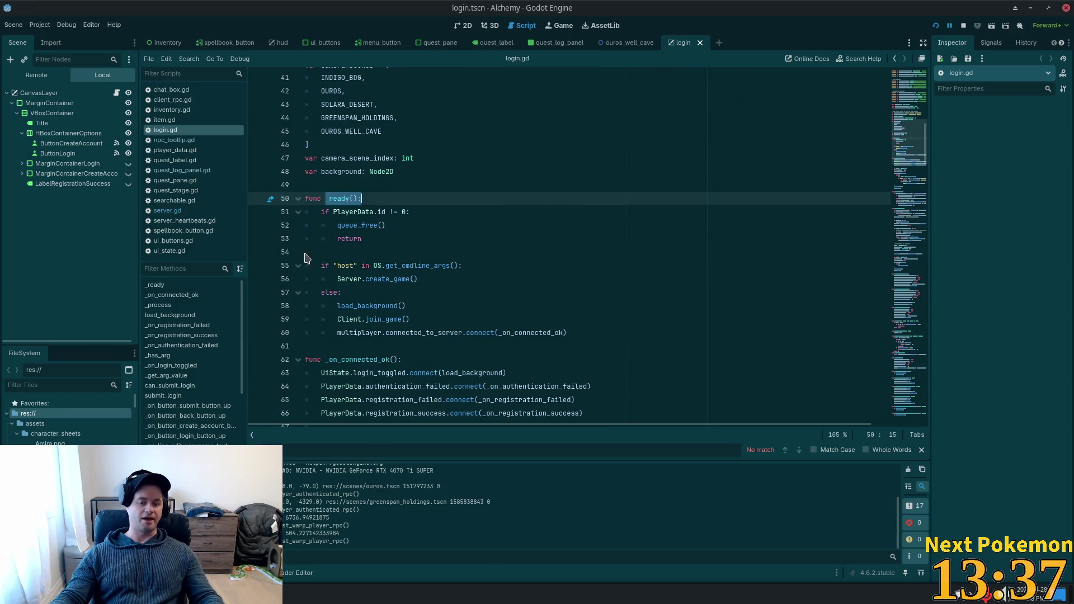
key(Up)
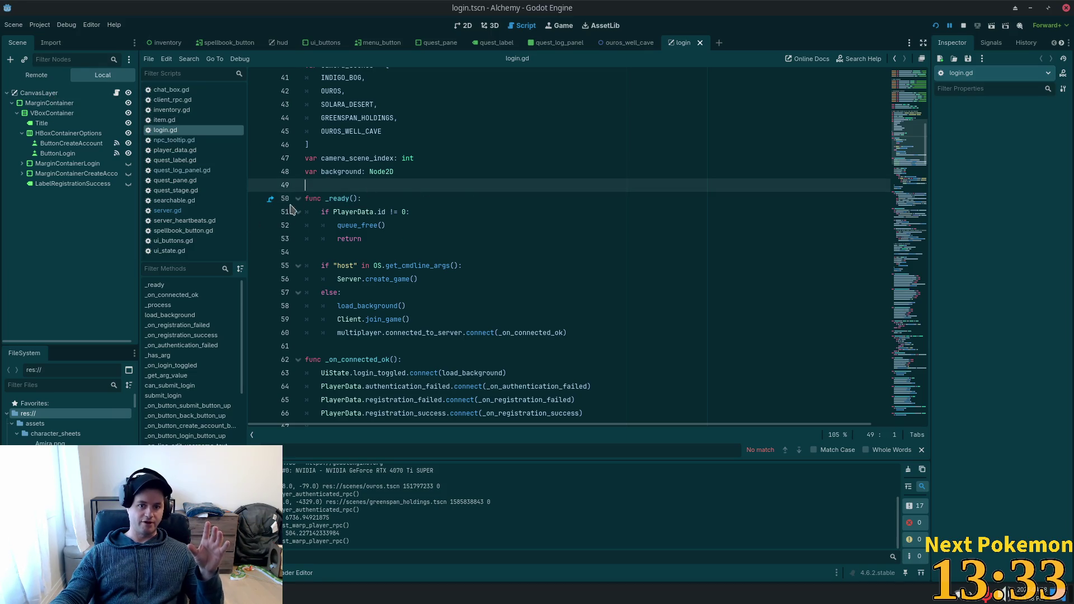
click(325, 199)
drag(325, 198, 527, 316)
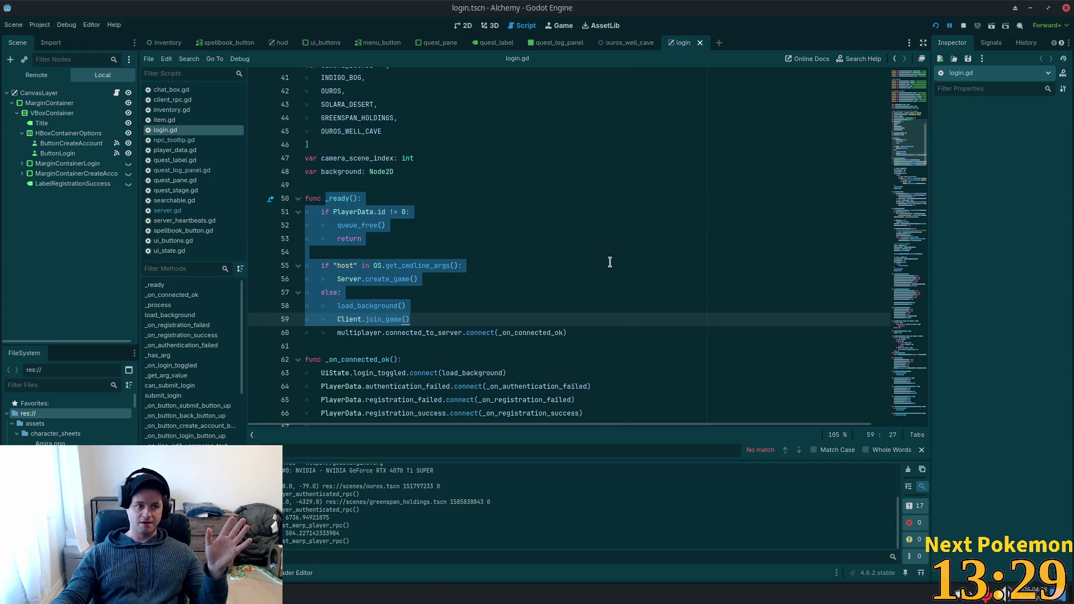
scroll(604, 267, down, 1)
scroll(599, 271, down, 5)
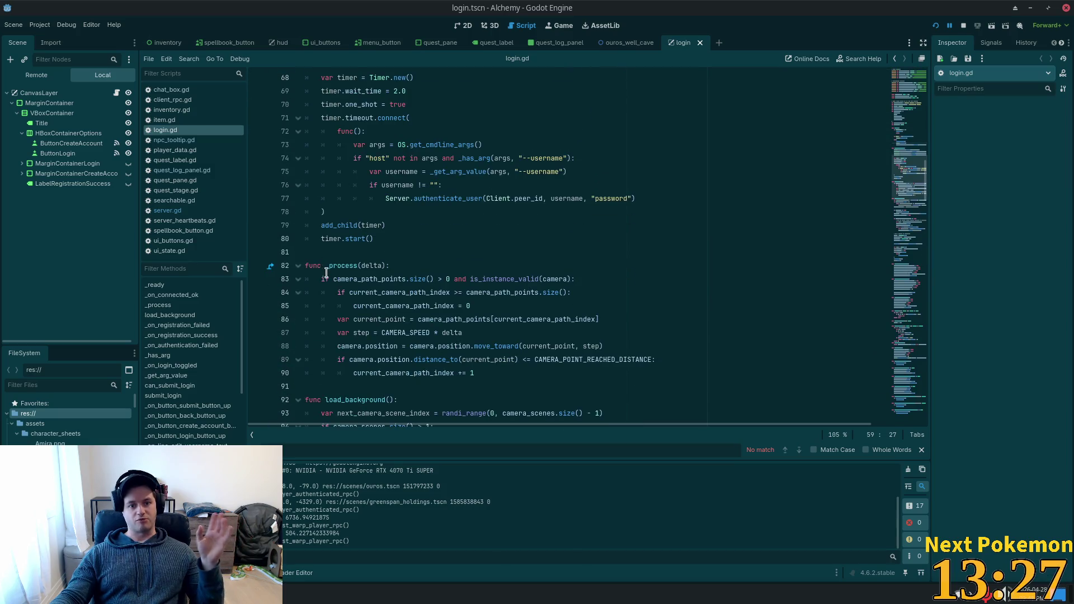
drag(326, 266, 410, 279)
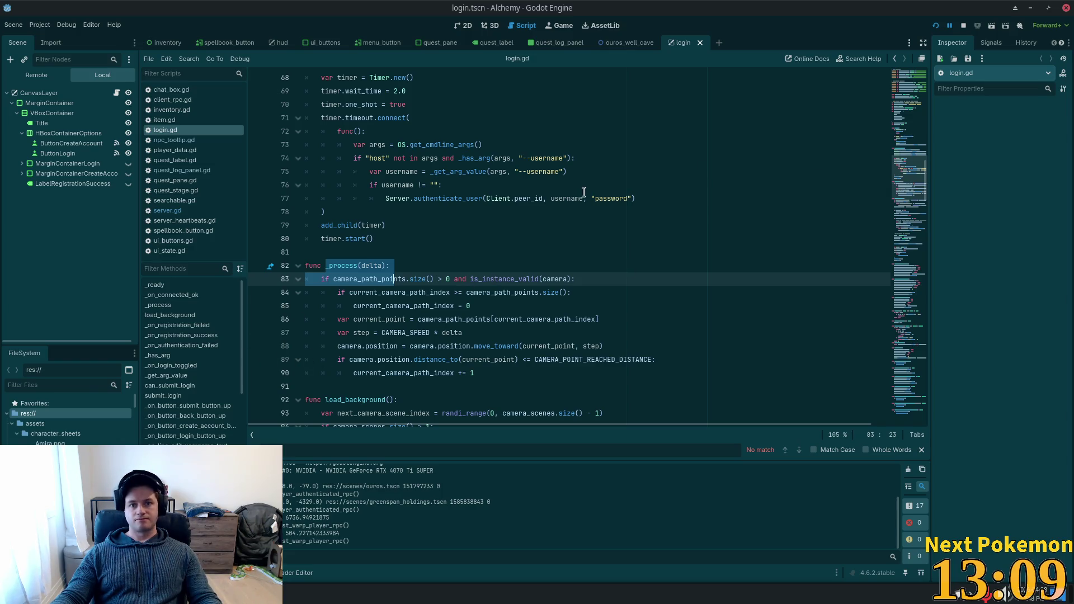
click(784, 185)
scroll(600, 163, up, 1)
scroll(595, 166, up, 1)
scroll(545, 155, up, 1)
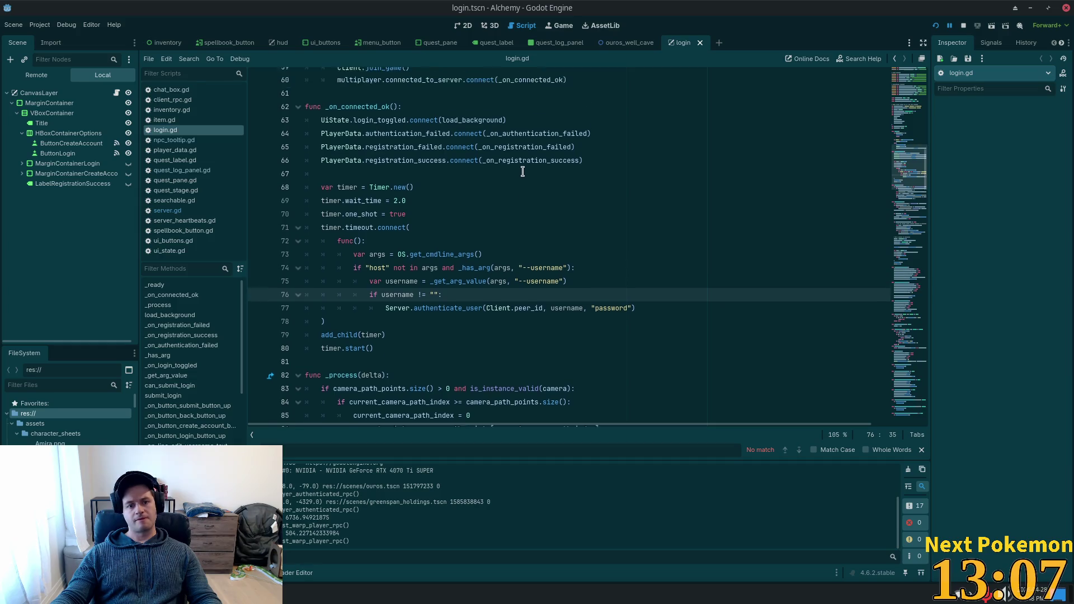
scroll(495, 142, up, 2)
scroll(495, 143, up, 3)
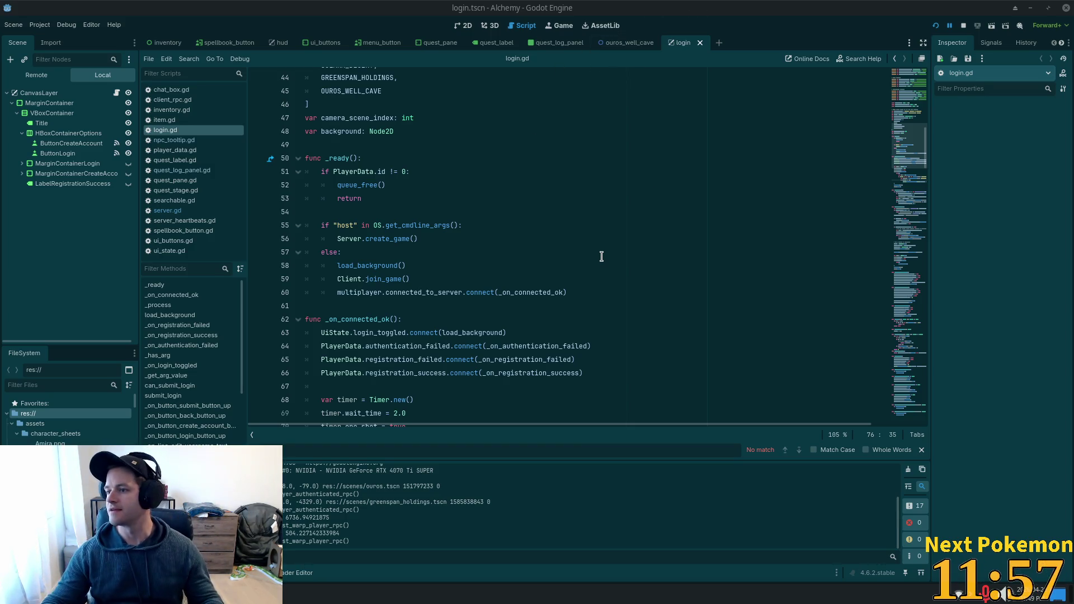
click(409, 159)
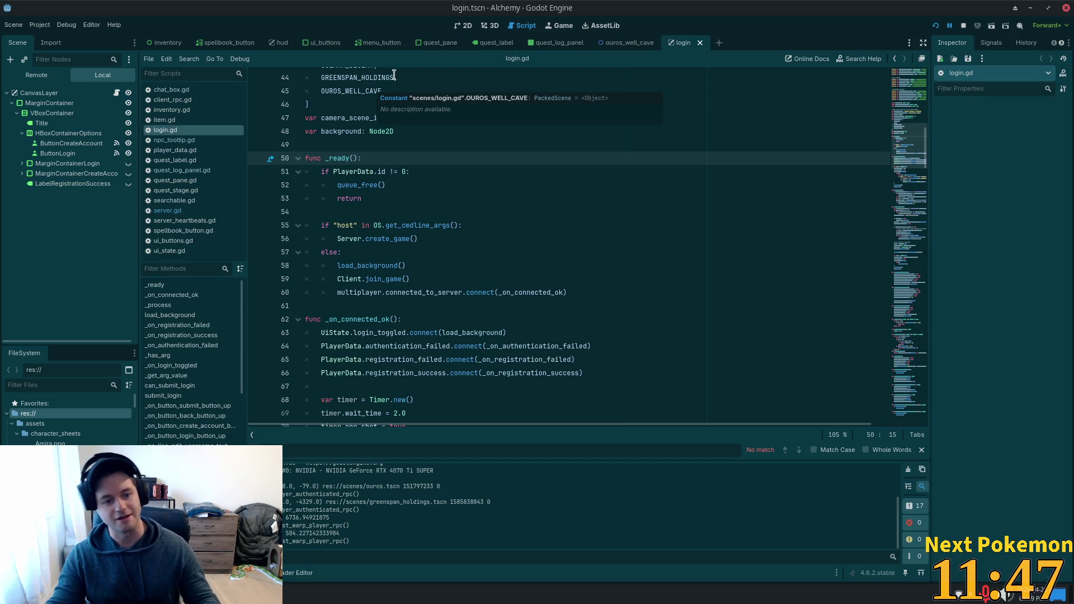
click(384, 117)
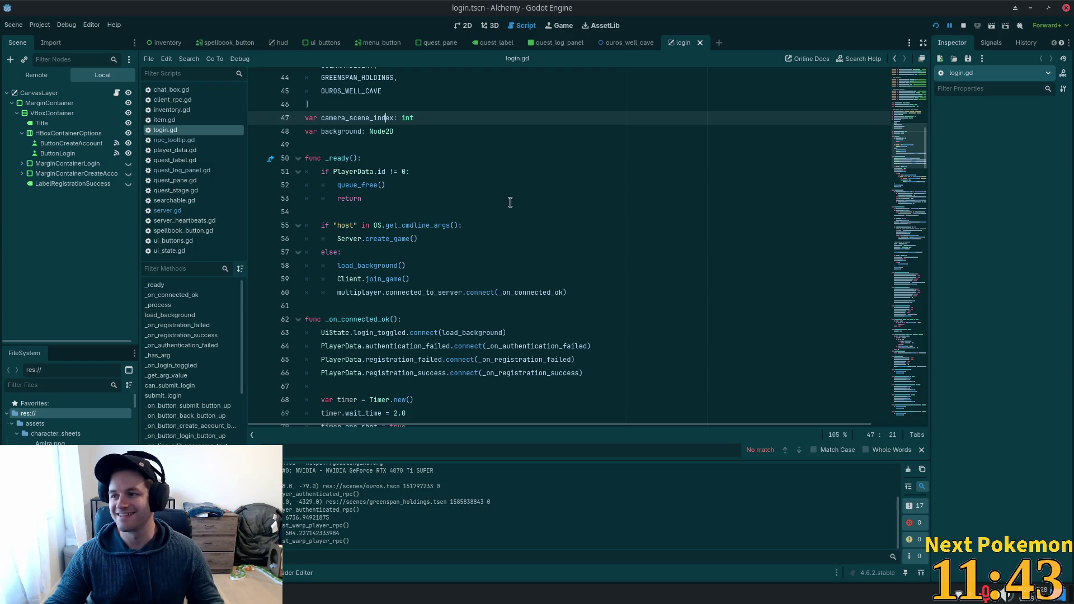
scroll(538, 244, down, 2)
scroll(545, 269, down, 2)
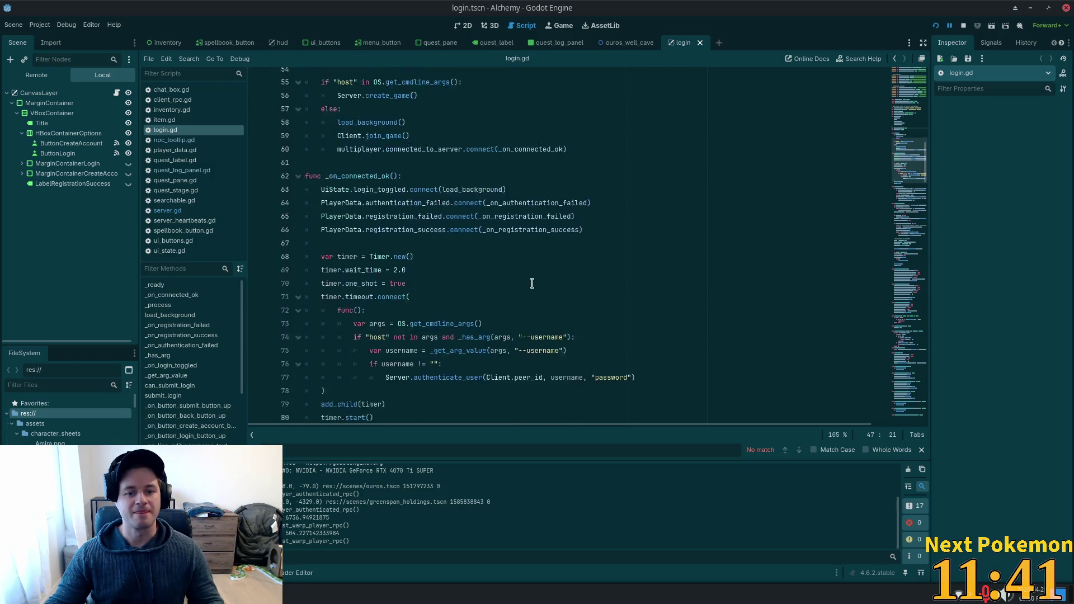
scroll(503, 269, down, 2)
scroll(434, 250, up, 1)
scroll(420, 244, up, 3)
scroll(352, 218, up, 6)
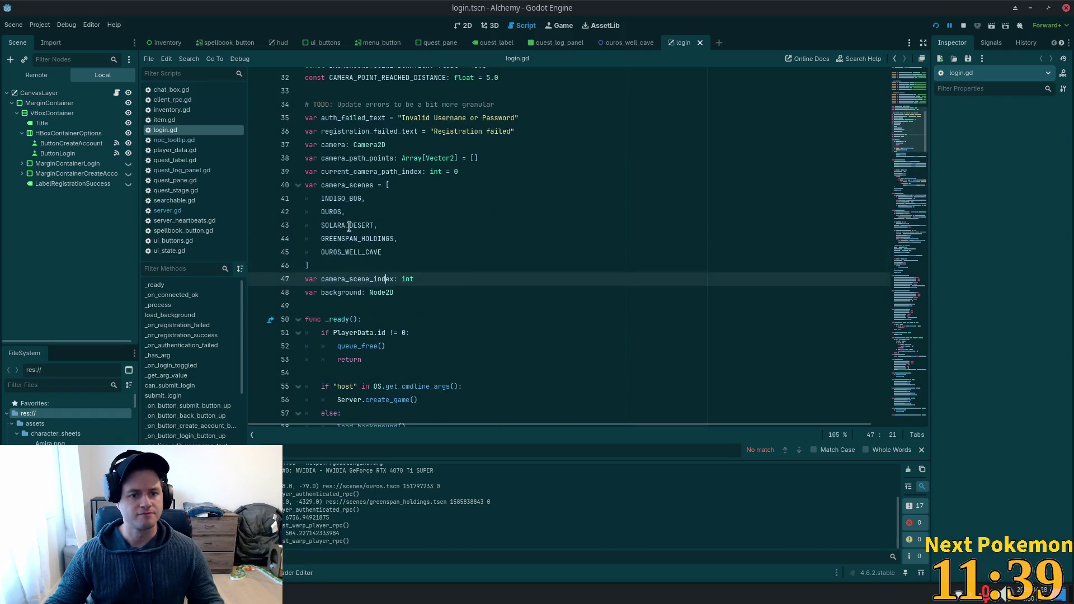
scroll(315, 163, up, 1)
scroll(377, 210, up, 2)
scroll(559, 220, up, 3)
scroll(504, 168, up, 3)
Step: Look over login.gd's preloads, Login elements and error TODO comments, then switch to the alchemy-todo notes
click(480, 122)
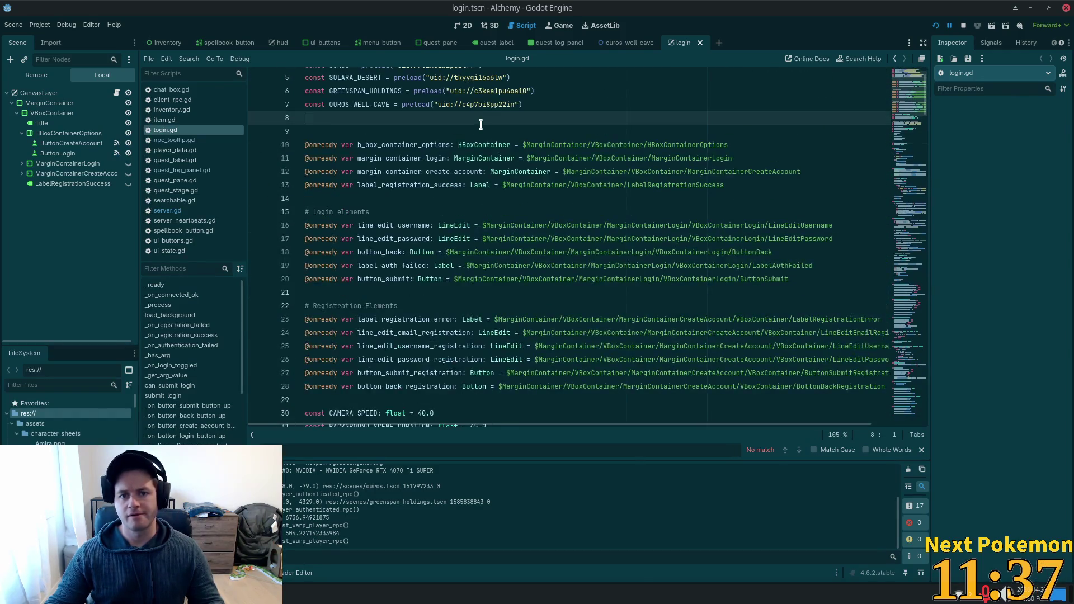
scroll(509, 178, up, 1)
scroll(509, 179, up, 1)
click(392, 267)
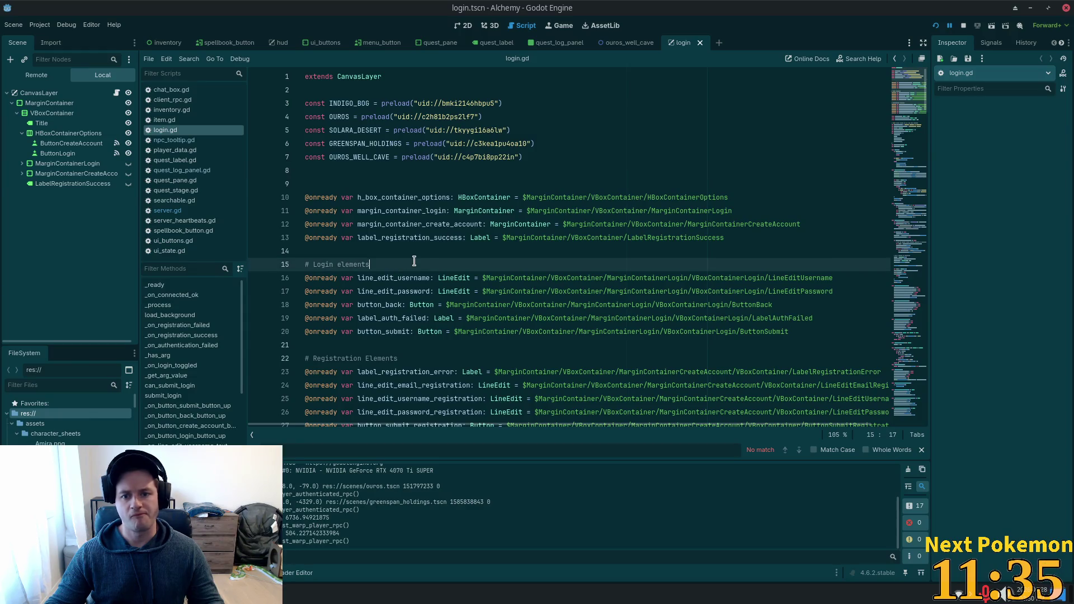
scroll(437, 285, down, 1)
scroll(504, 302, down, 1)
scroll(593, 323, down, 3)
scroll(594, 323, down, 1)
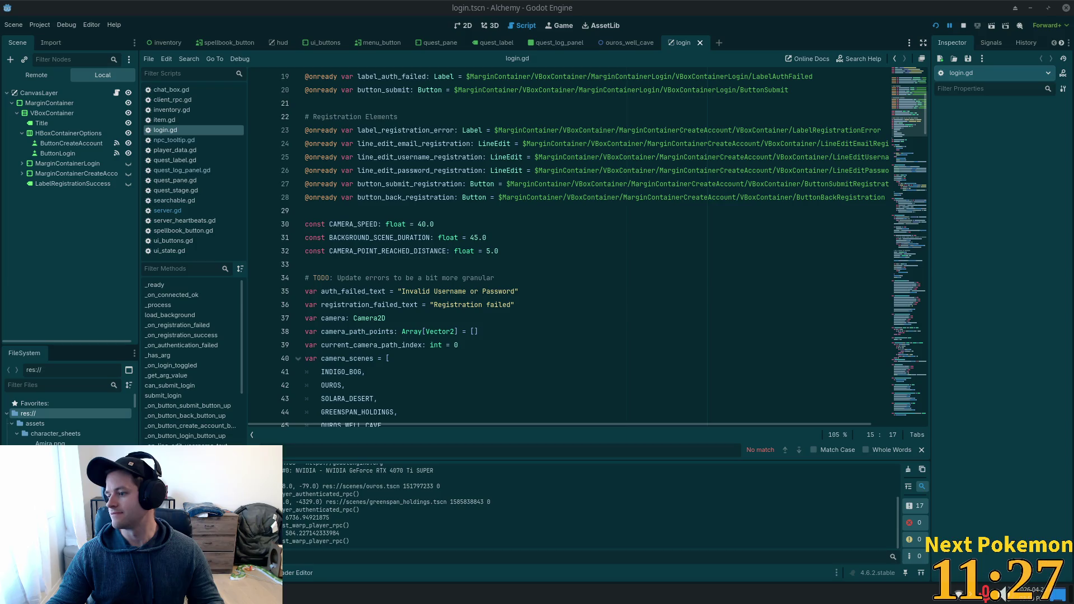
click(350, 278)
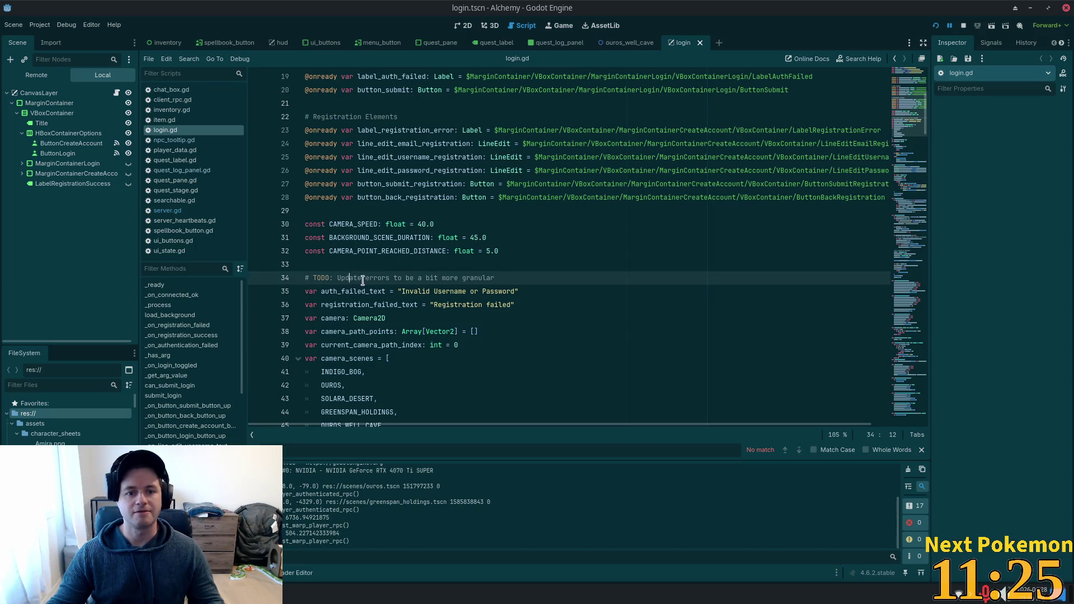
scroll(500, 313, down, 4)
scroll(500, 313, down, 3)
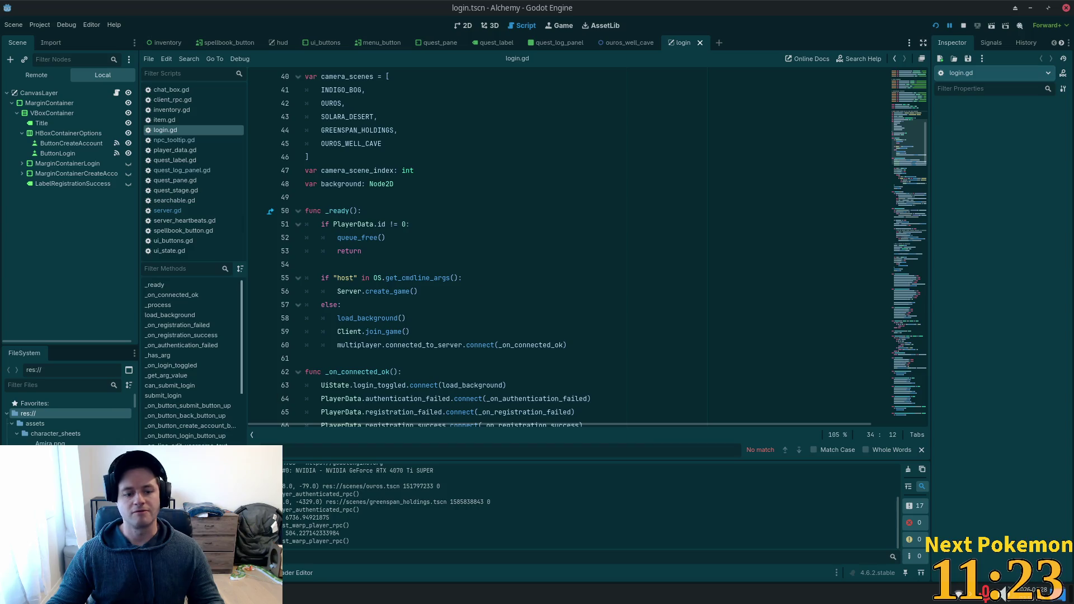
key(alt+Tab)
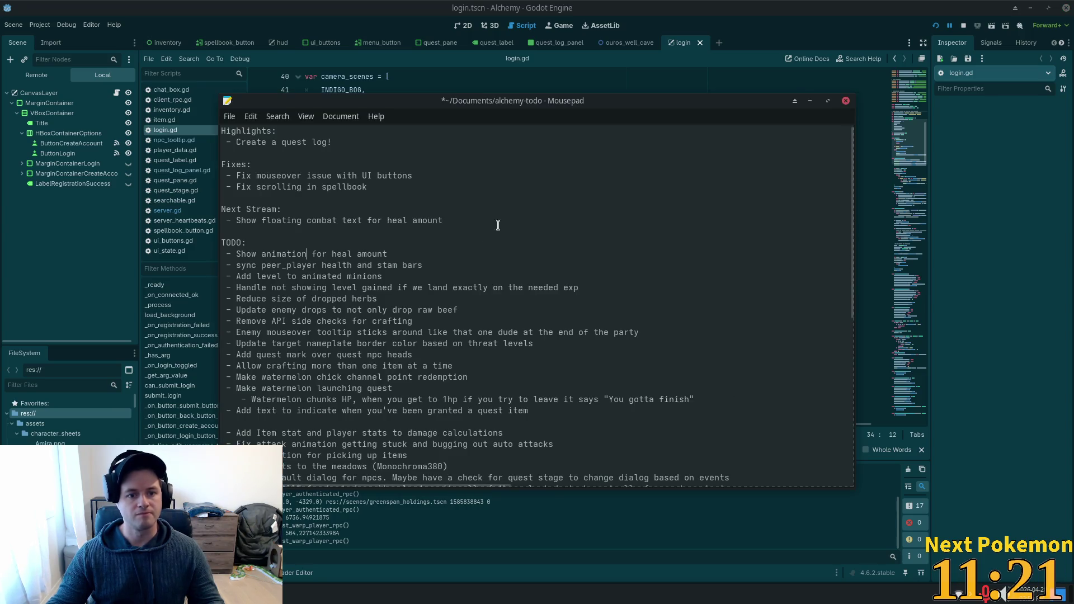
Step: Add a new tooltip fix entry below the spellbook scrolling fix and save the notes
click(485, 188)
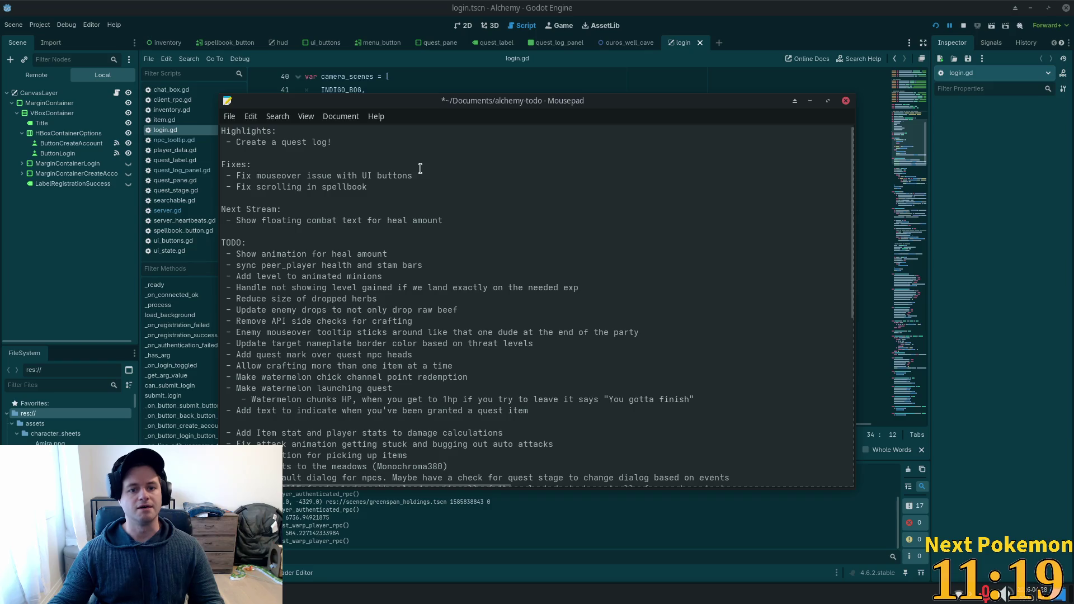
key(Return)
text(- Fi)
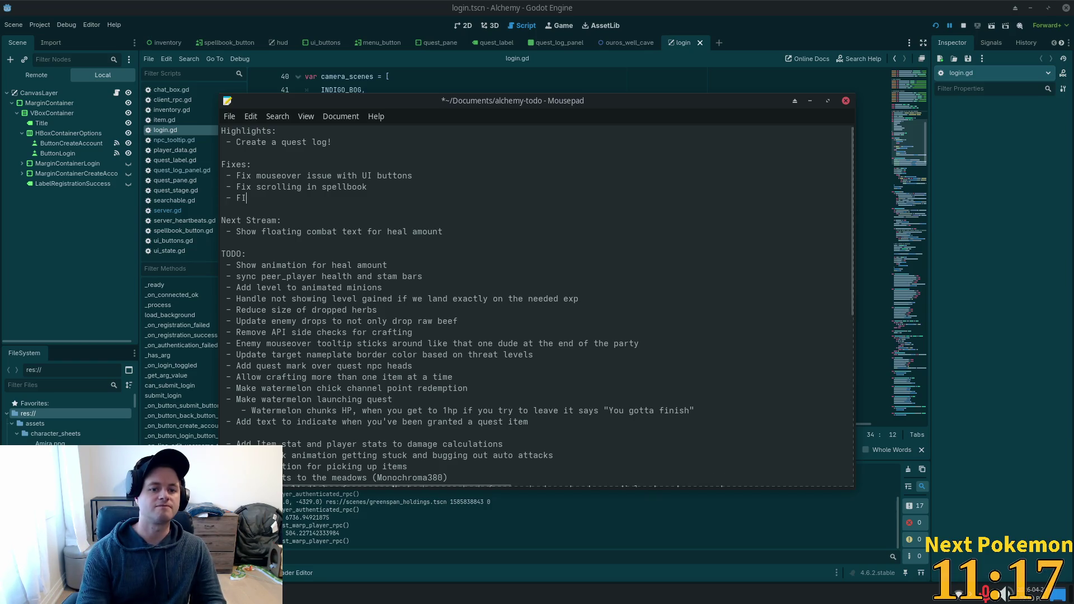
text(x NPC )
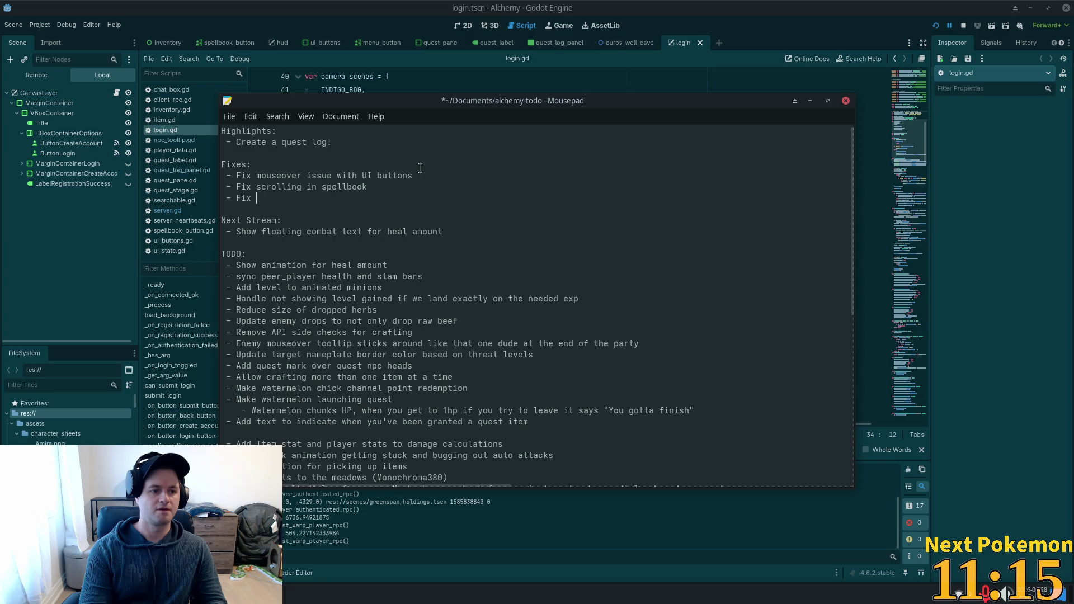
text(mouse ov)
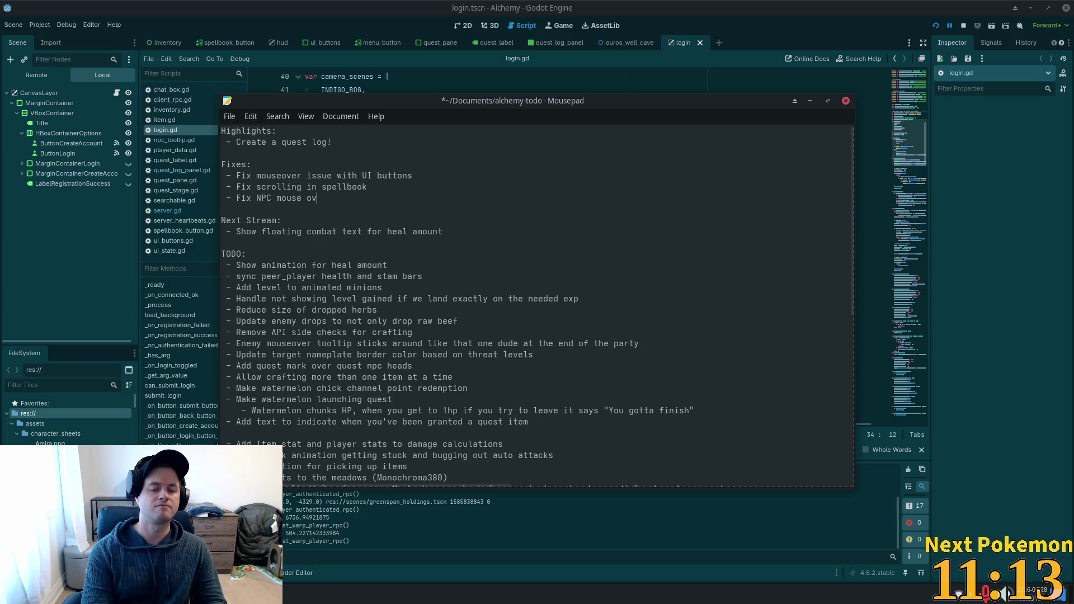
key(BackSpace)
key(BackSpace)
key(BackSpace)
text(over tol)
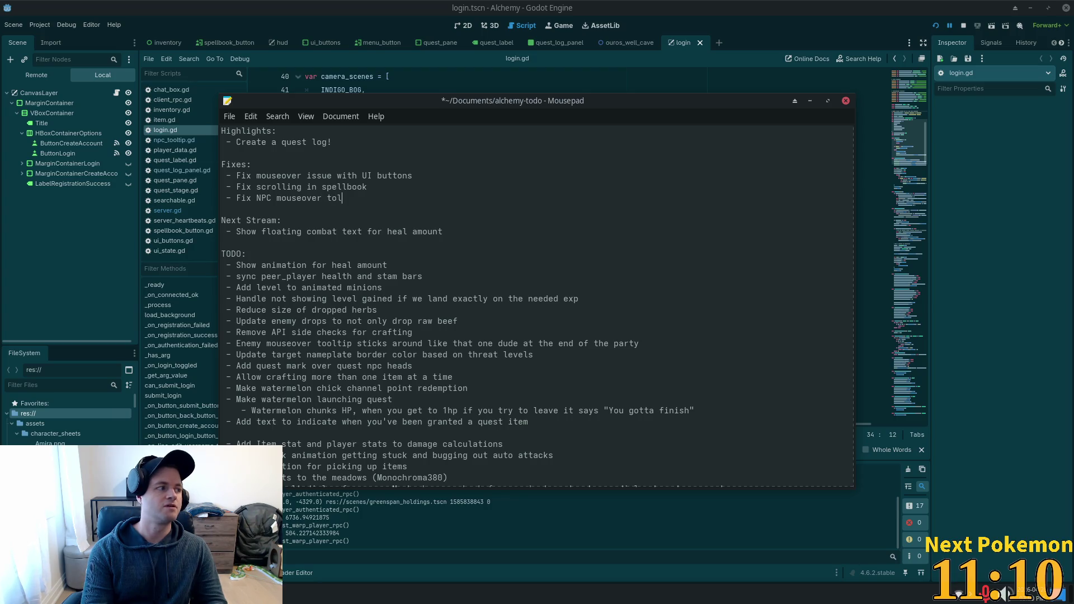
key(BackSpace)
text(oo)
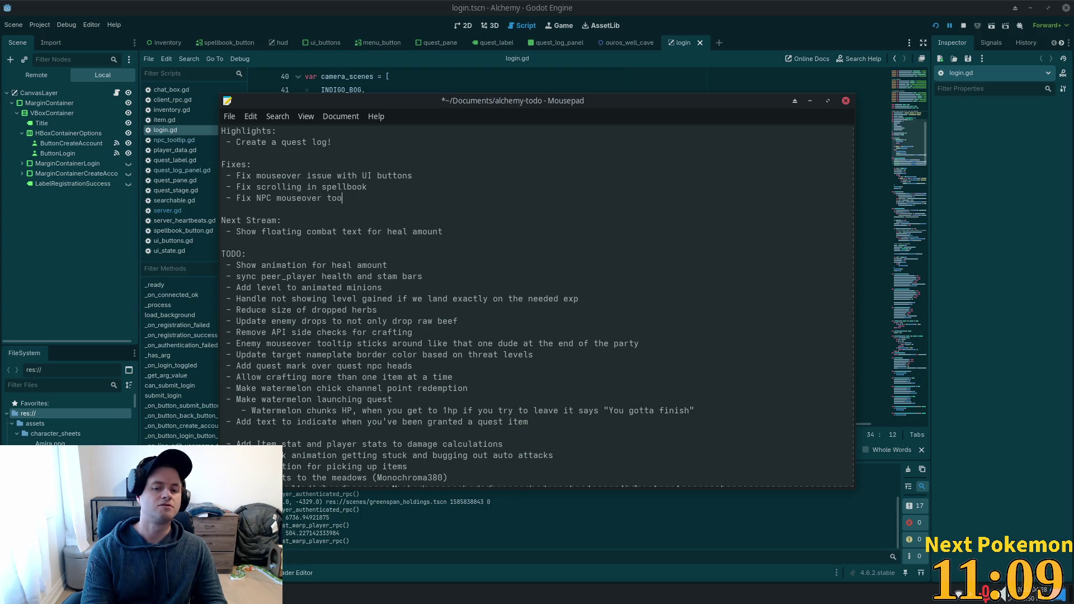
text(ltip )
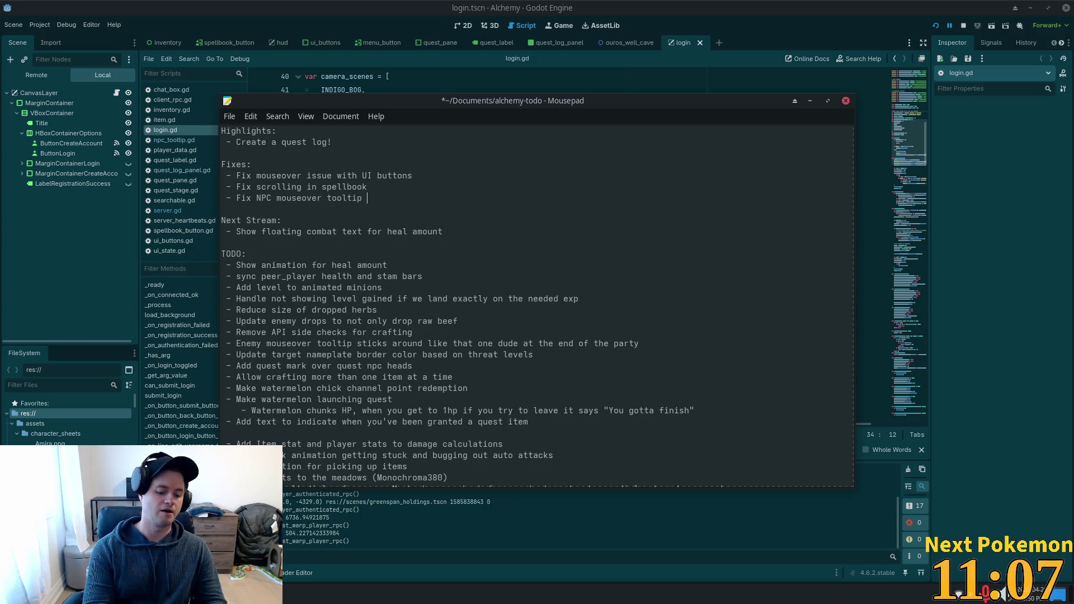
text(istinga)
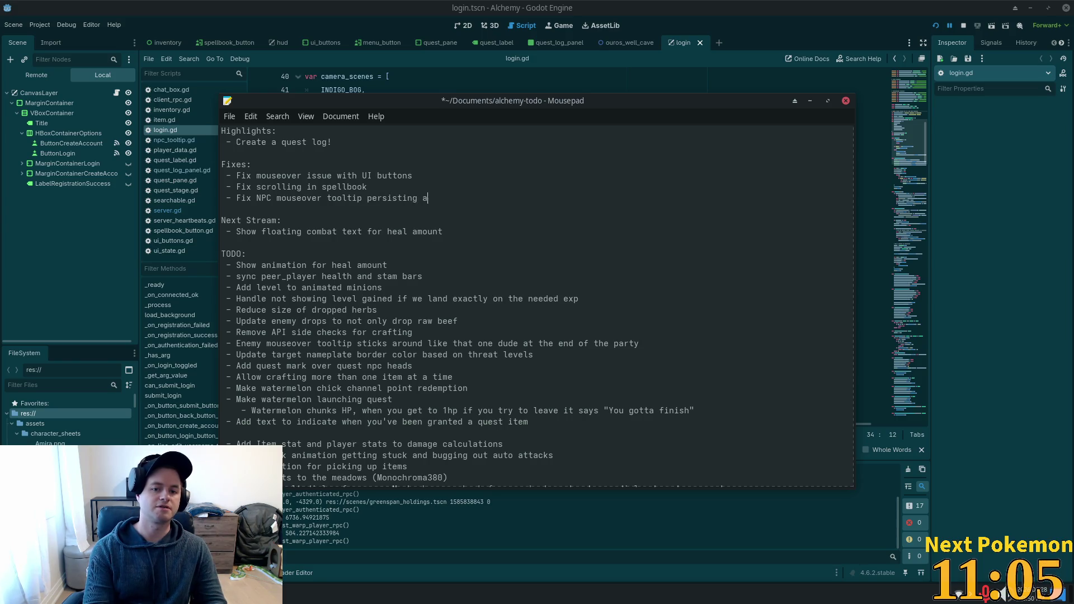
key(BackSpace)
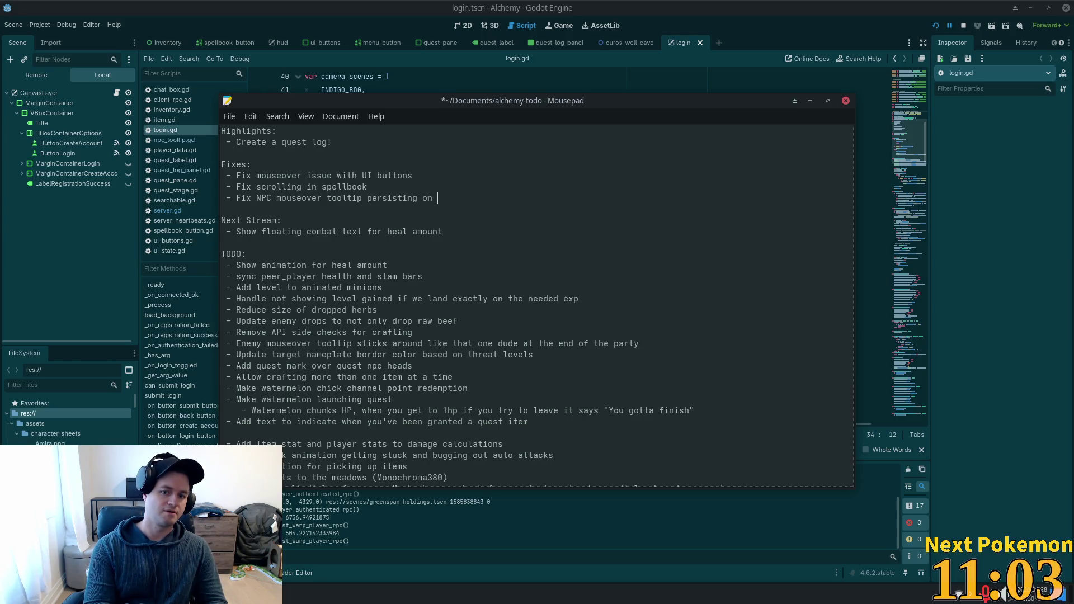
text(pcsd)
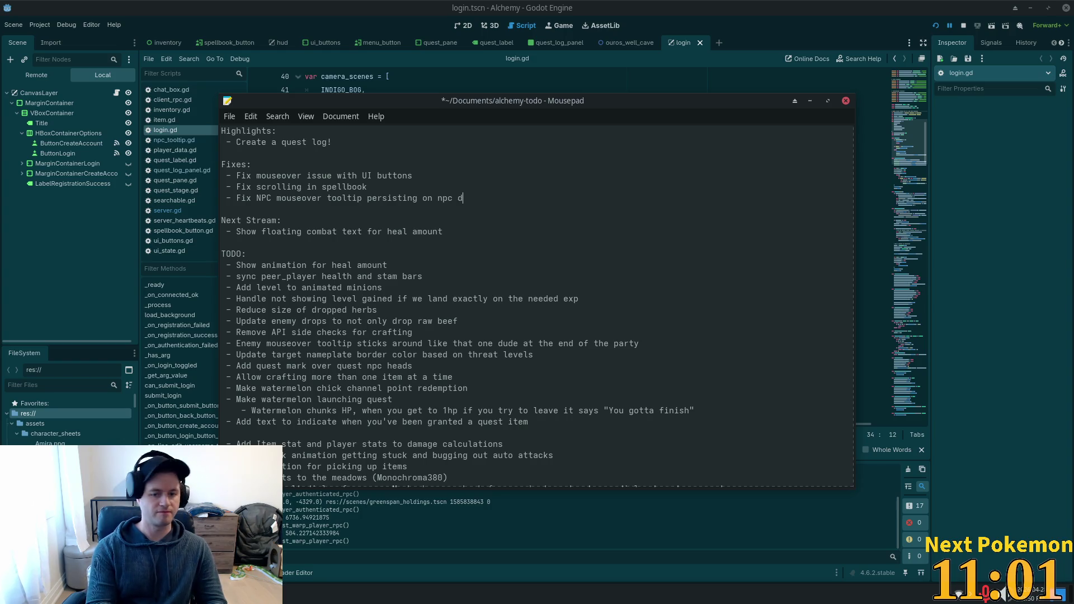
text(th)
key(ctrl+s)
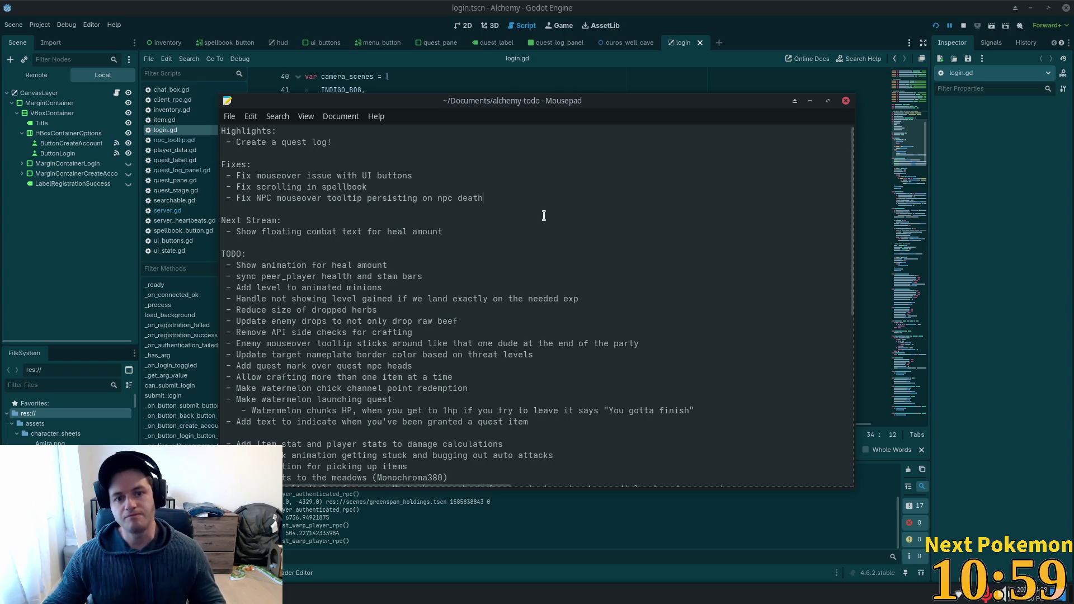
click(546, 212)
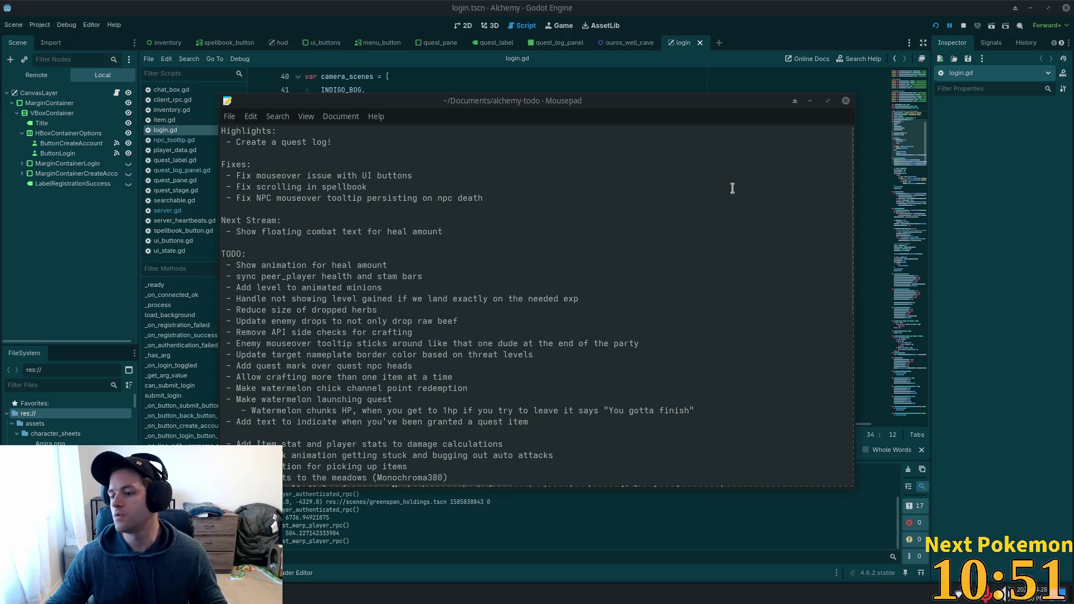
Step: Look through the TODO list, pointing out the watermelon redemption and heal items
click(566, 276)
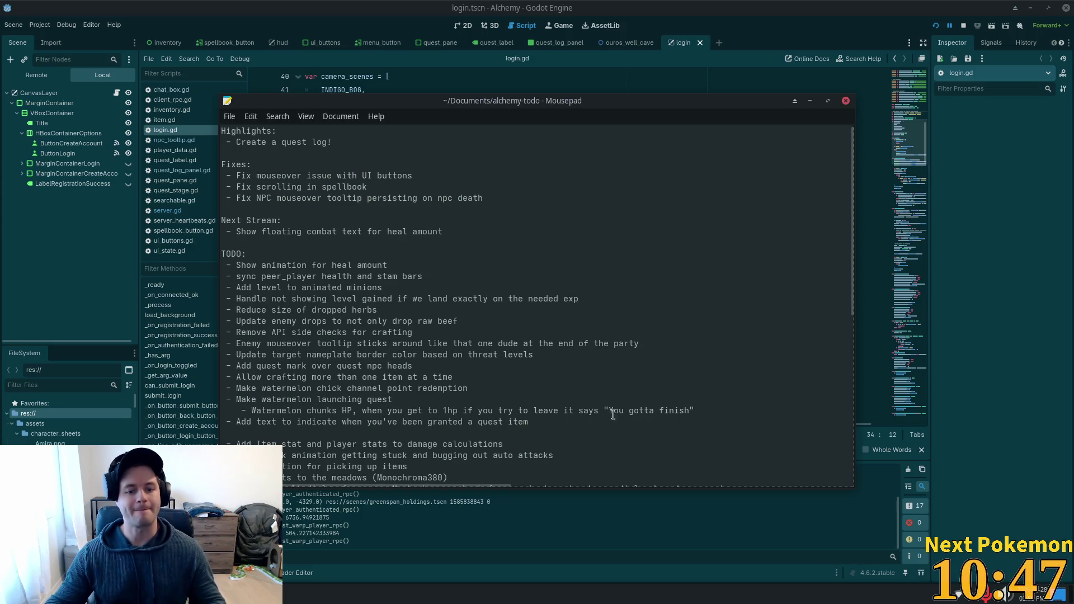
scroll(326, 452, down, 1)
click(349, 436)
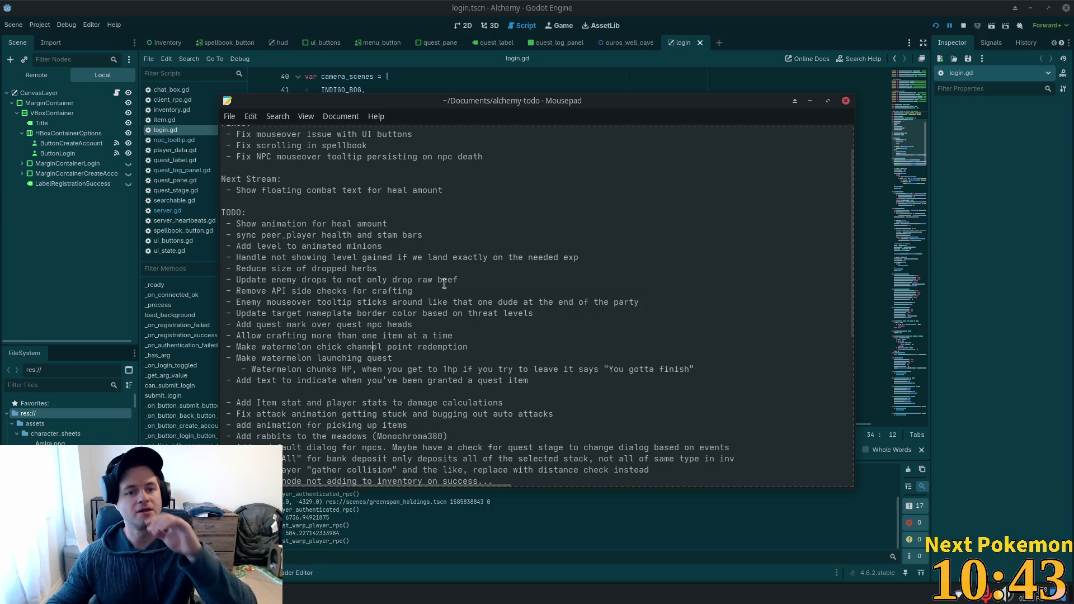
click(382, 346)
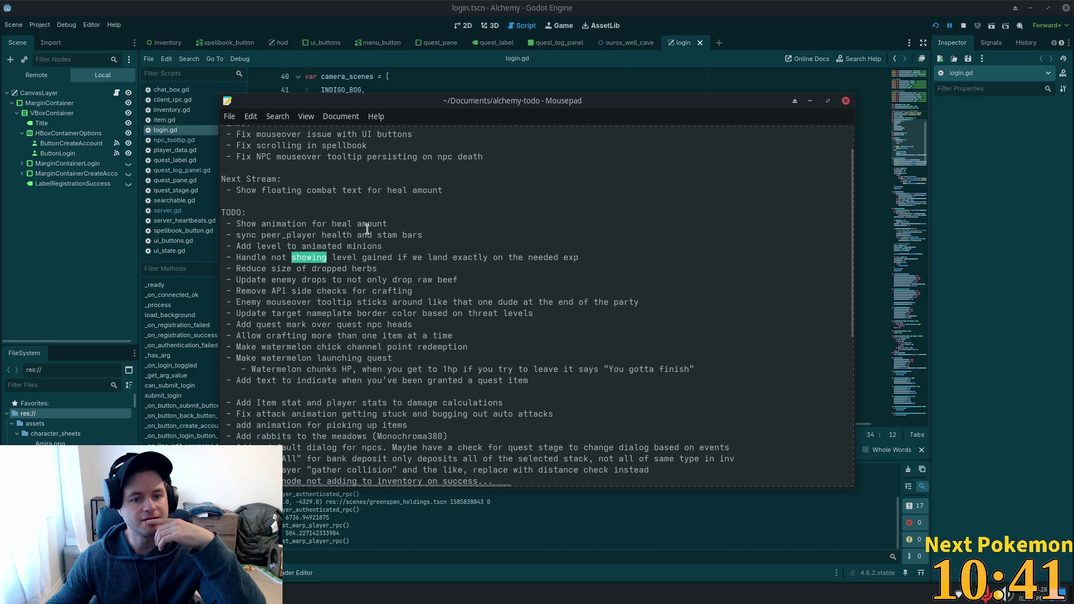
double_click(344, 223)
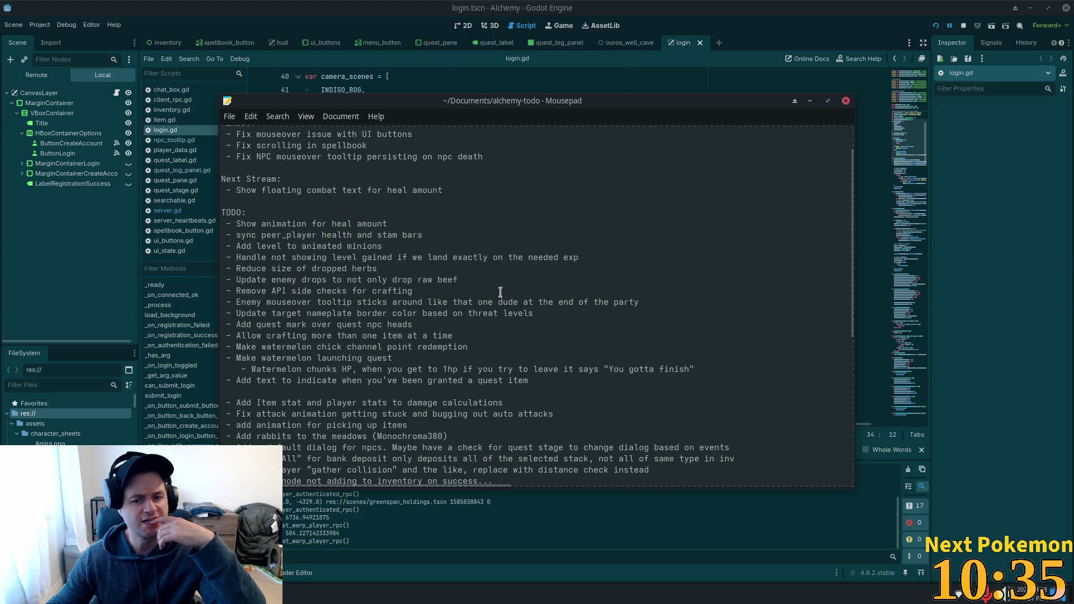
Step: Delete the enemy mouseover tooltip TODO item, save the file, and return to Godot
drag(641, 302, 201, 302)
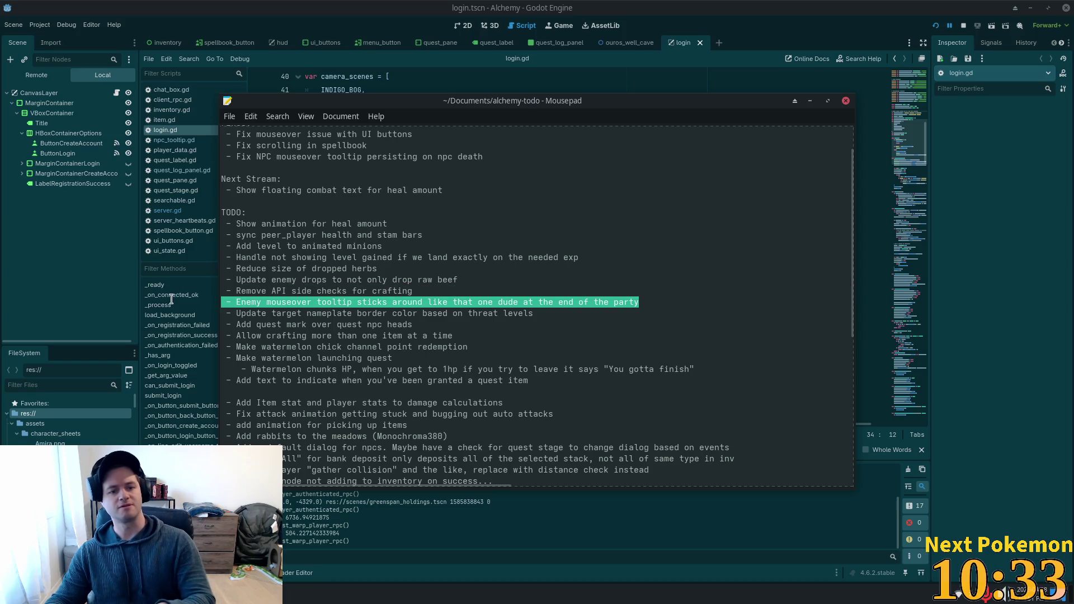
key(BackSpace)
key(BackSpace)
click(488, 257)
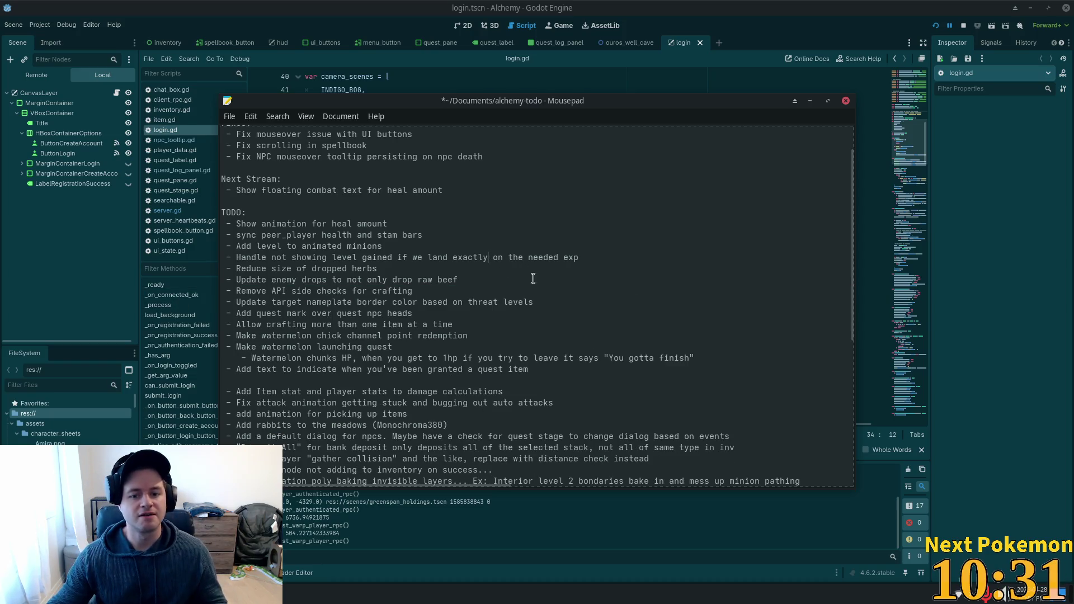
key(ctrl+s)
scroll(542, 286, down, 2)
scroll(562, 296, down, 3)
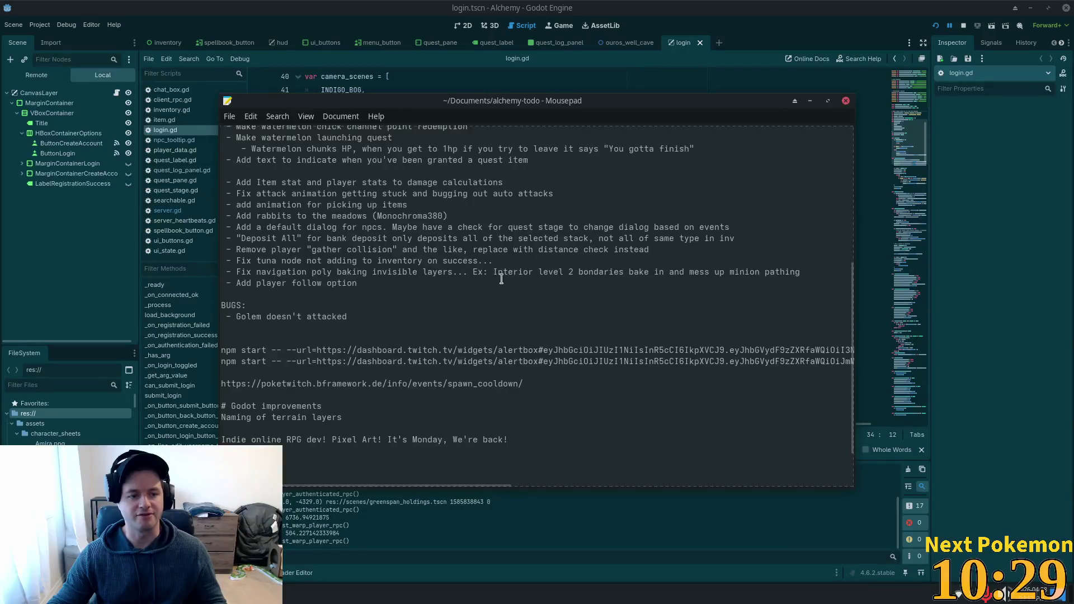
scroll(504, 279, up, 1)
scroll(513, 280, up, 1)
key(alt+Tab)
scroll(667, 318, up, 2)
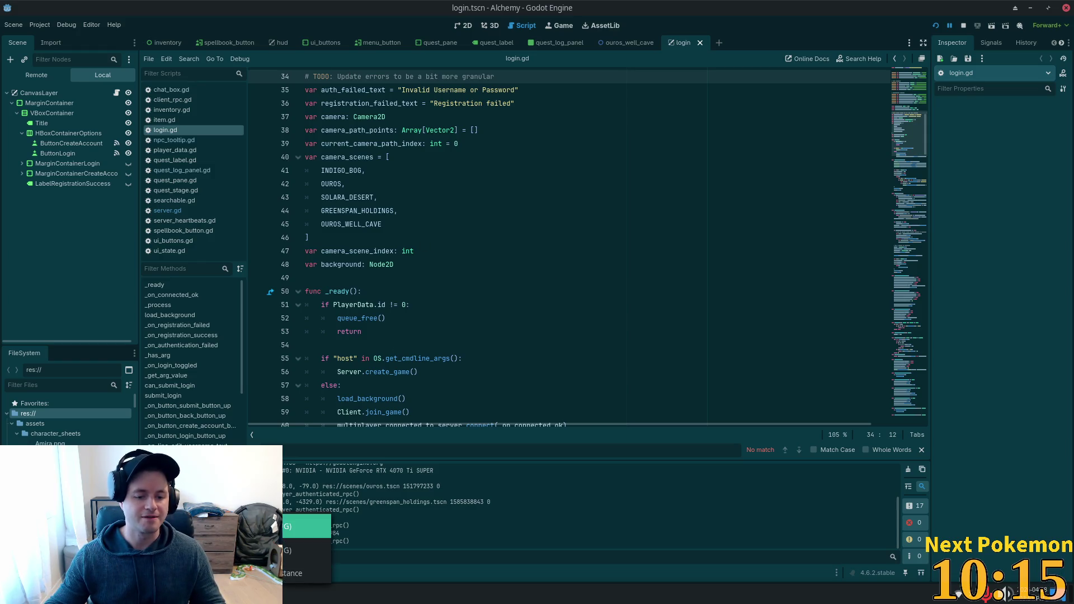
Step: Walk left through the village into the weapon vendor's building, back out, then into the tavern
key(Left)
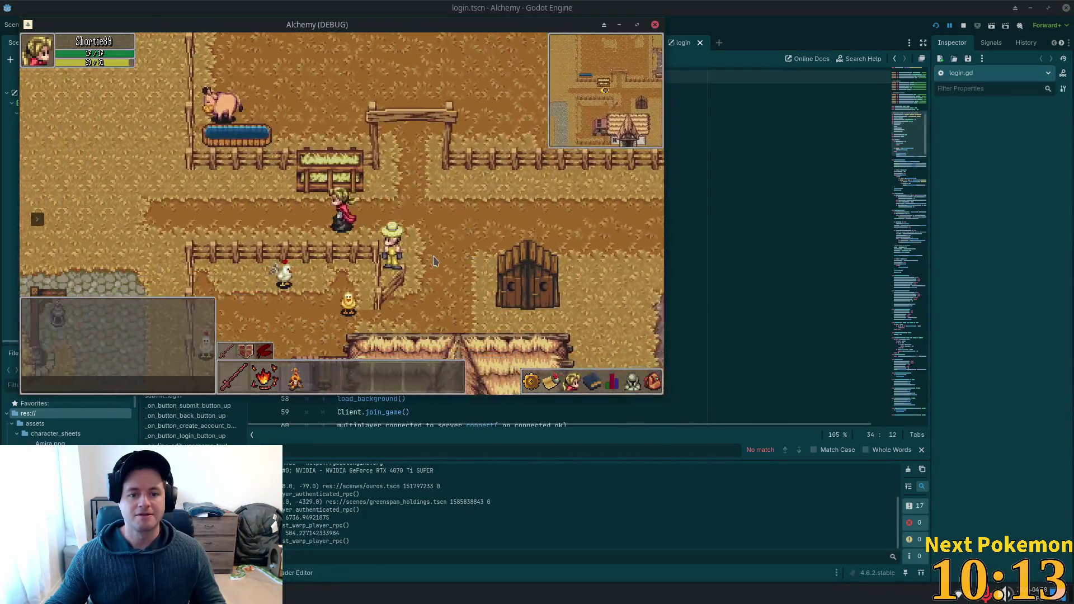
key(Up)
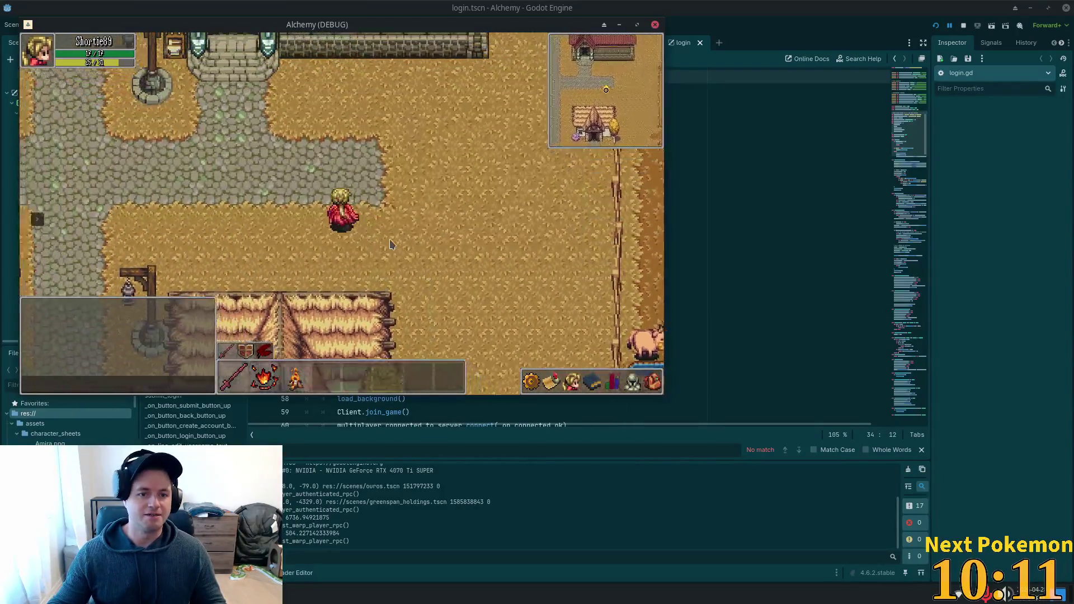
key(Down)
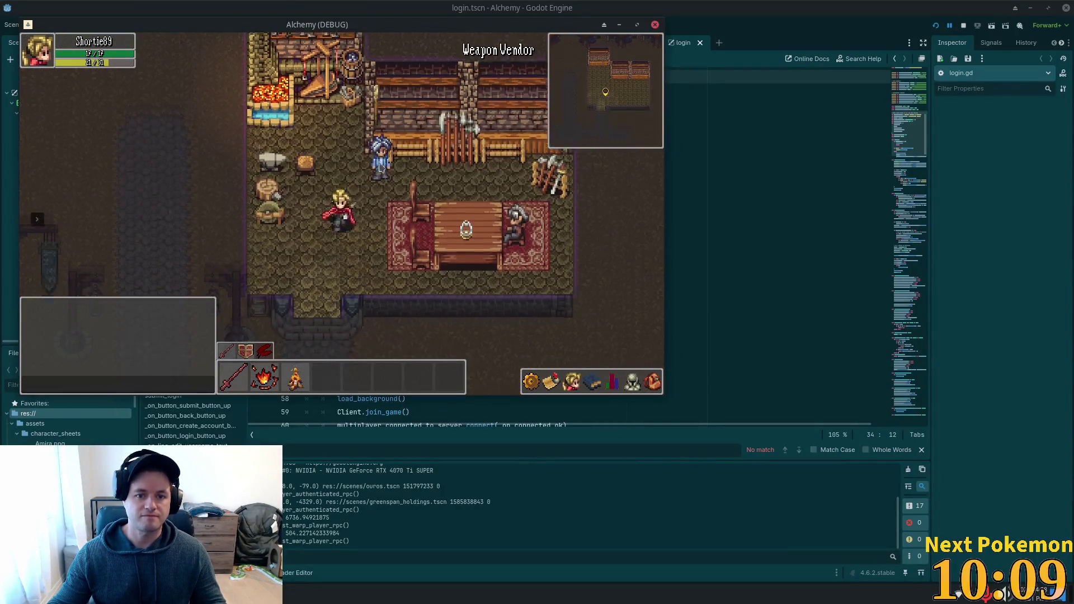
key(Left)
key(Left)
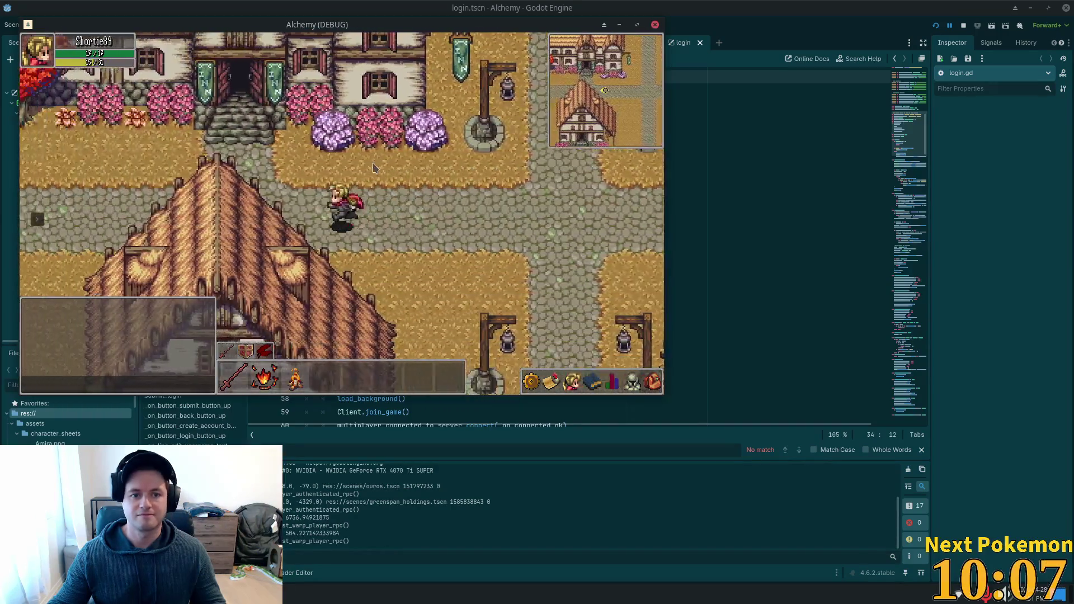
key(Up)
key(Down)
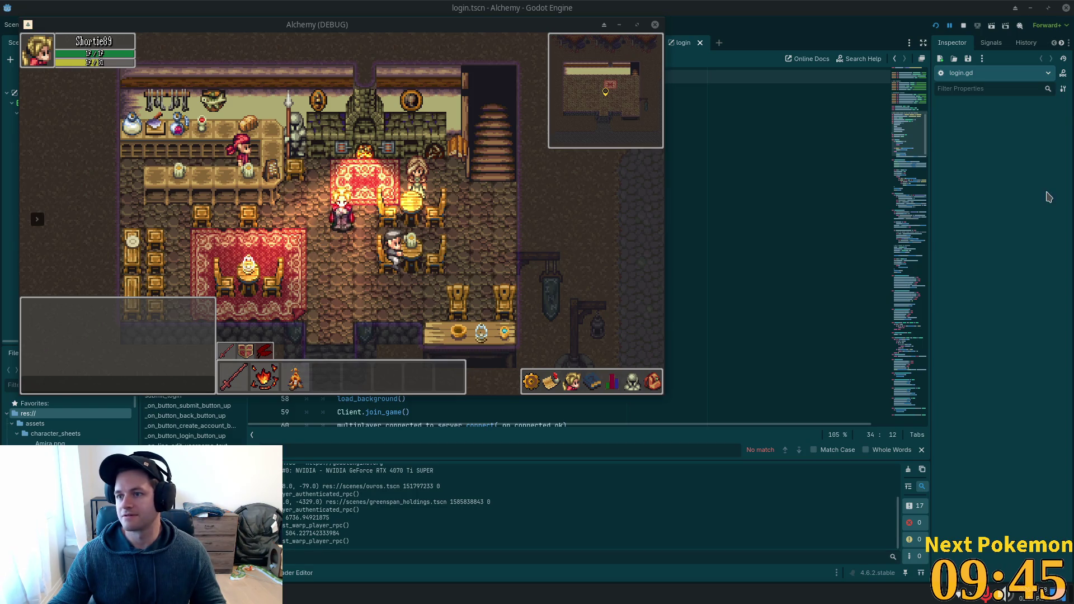
Step: Leave the inn, cross the bridge, desert and cliff paths into Ouros Highlands
key(Down)
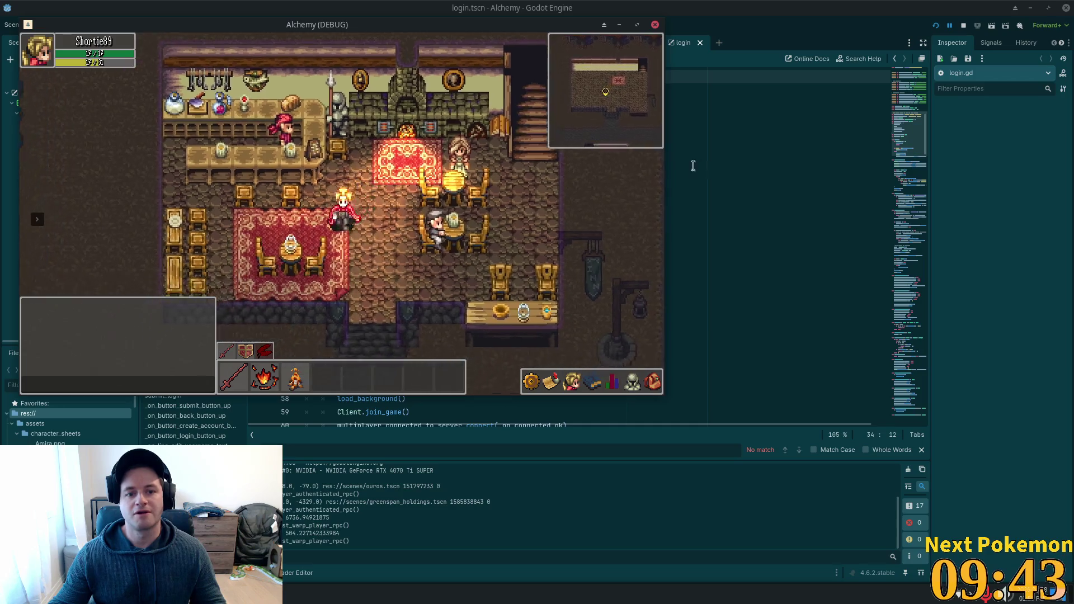
key(Left)
key(Left)
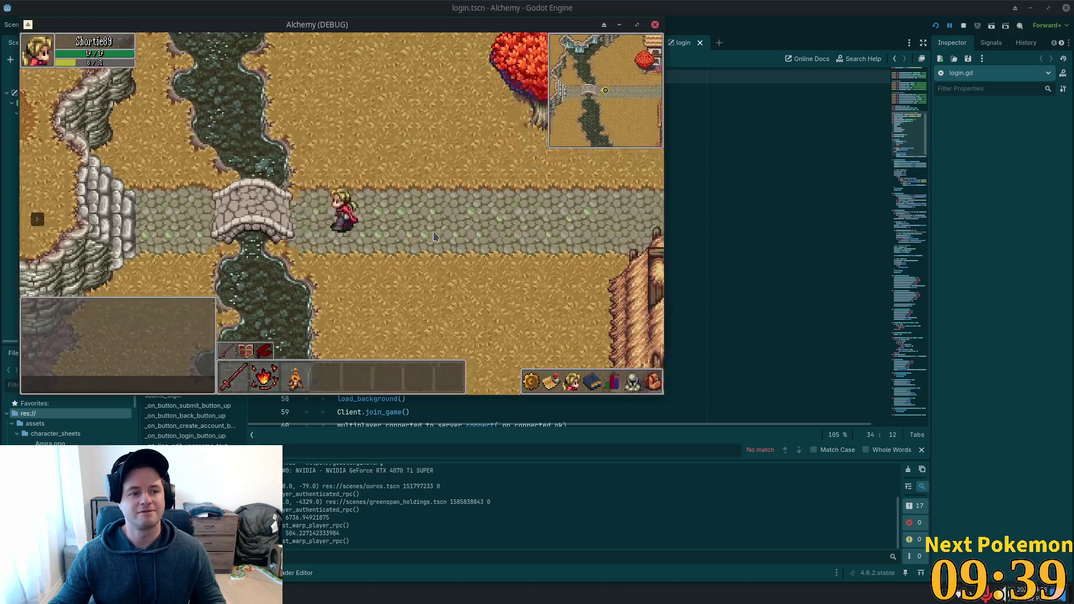
key(Up)
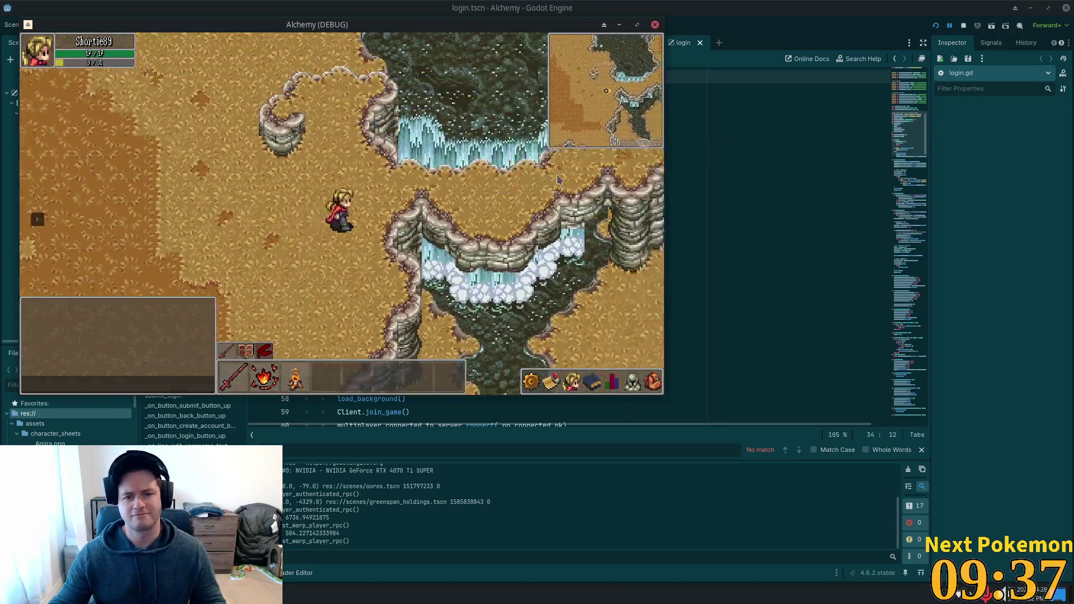
key(Right)
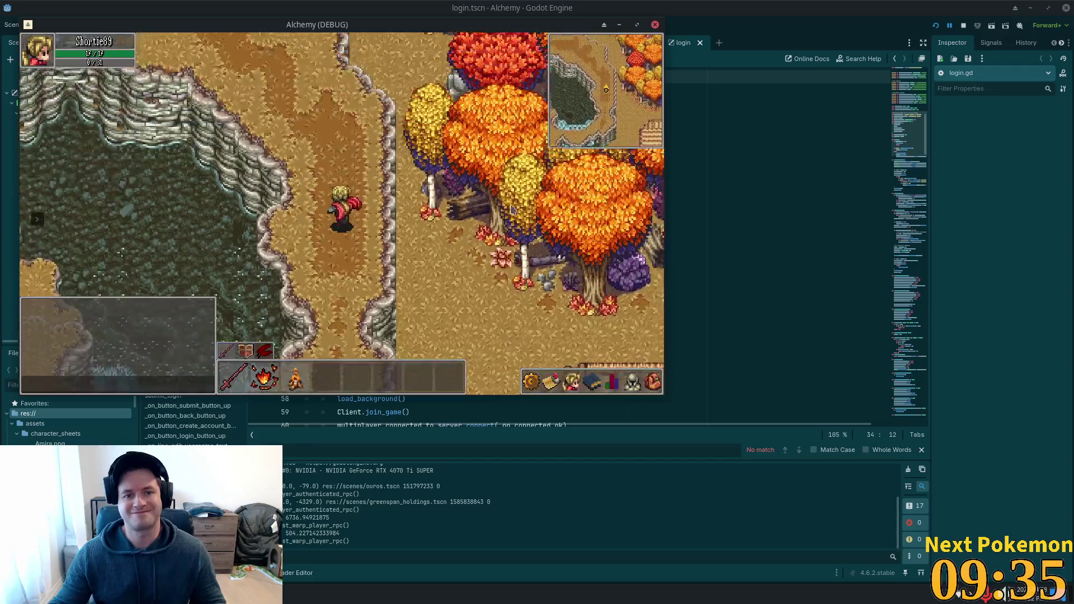
key(Left)
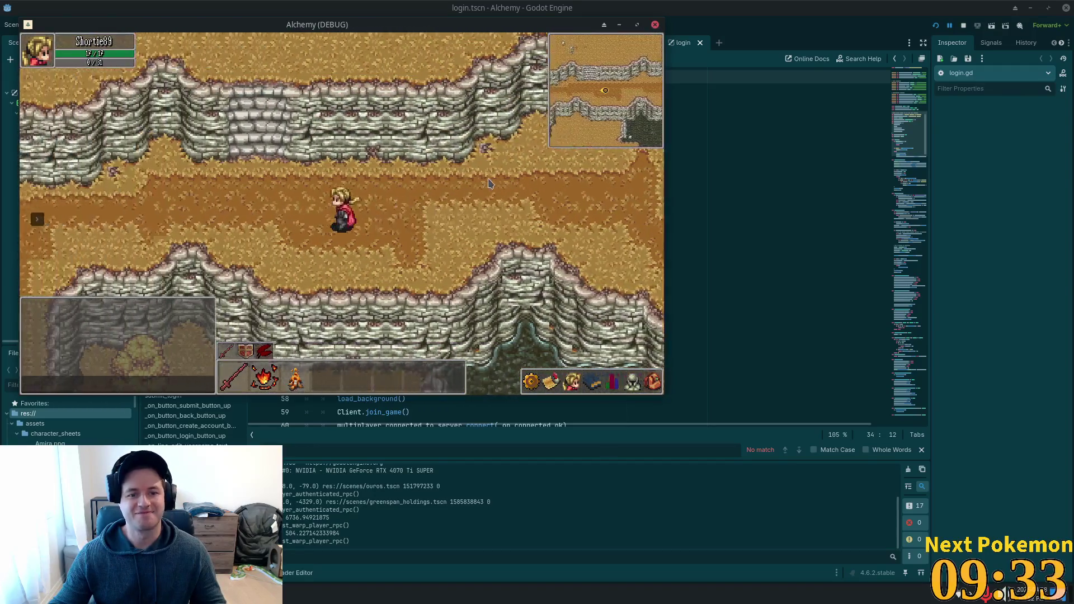
key(Up)
key(Down)
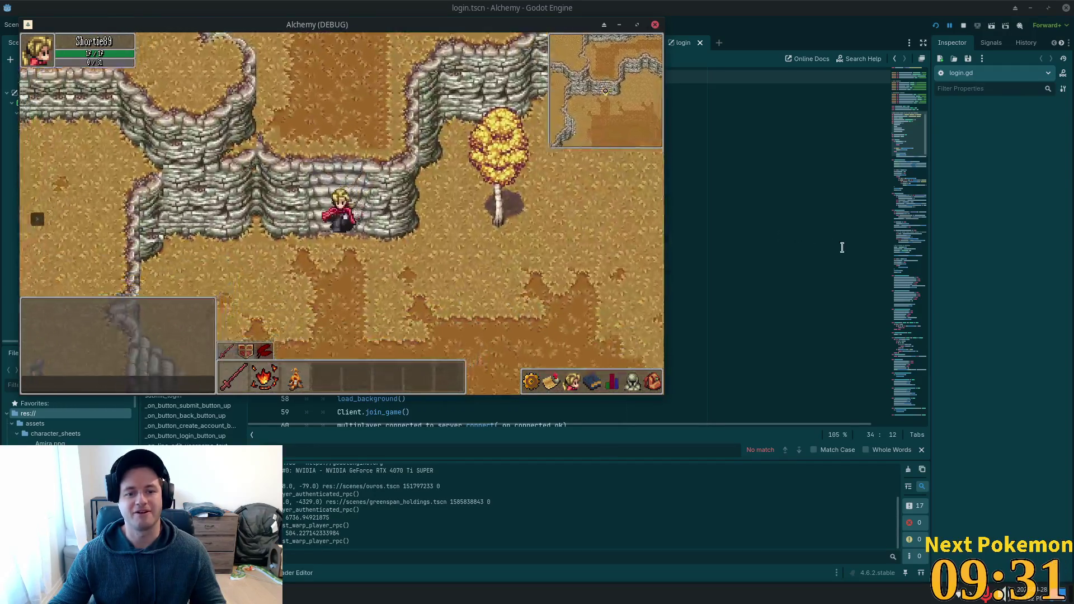
key(Down)
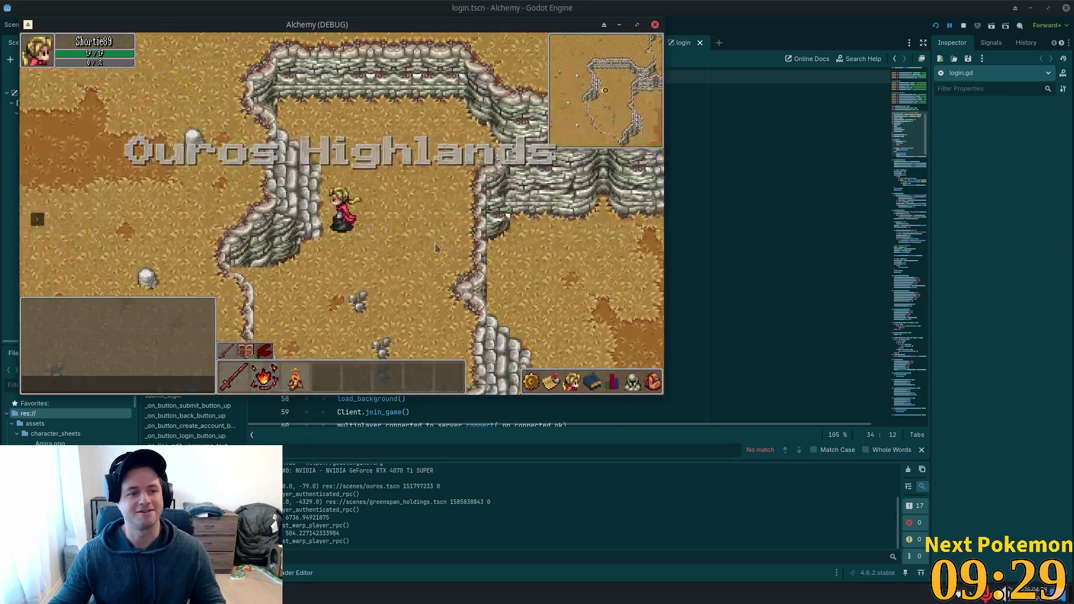
Step: Walk left through Verdigris Meadows' tall grass and forest into Indigo Bog
key(Left)
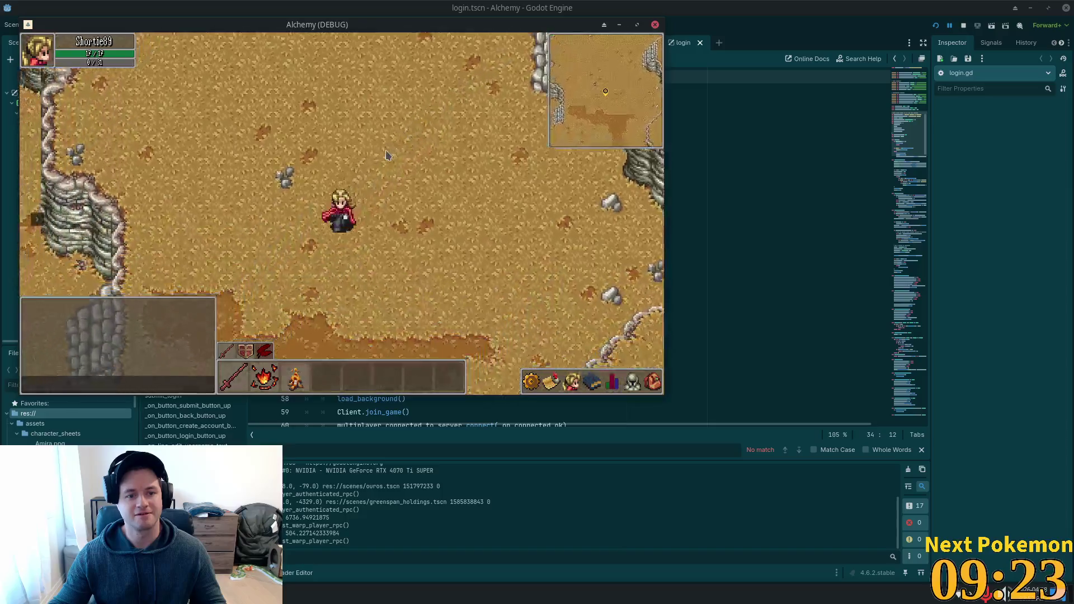
key(Left)
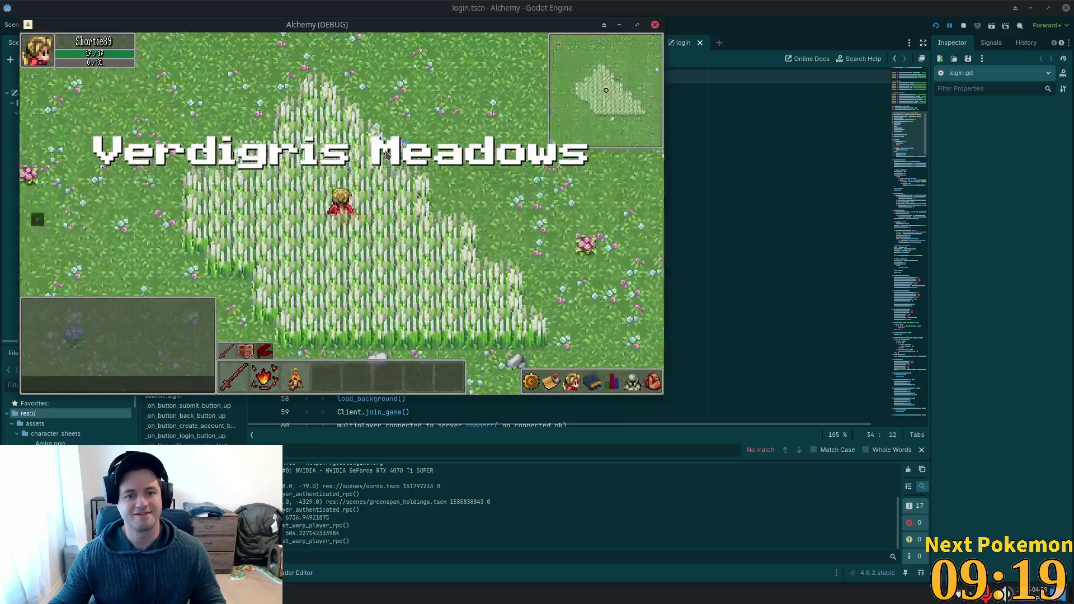
key(Up)
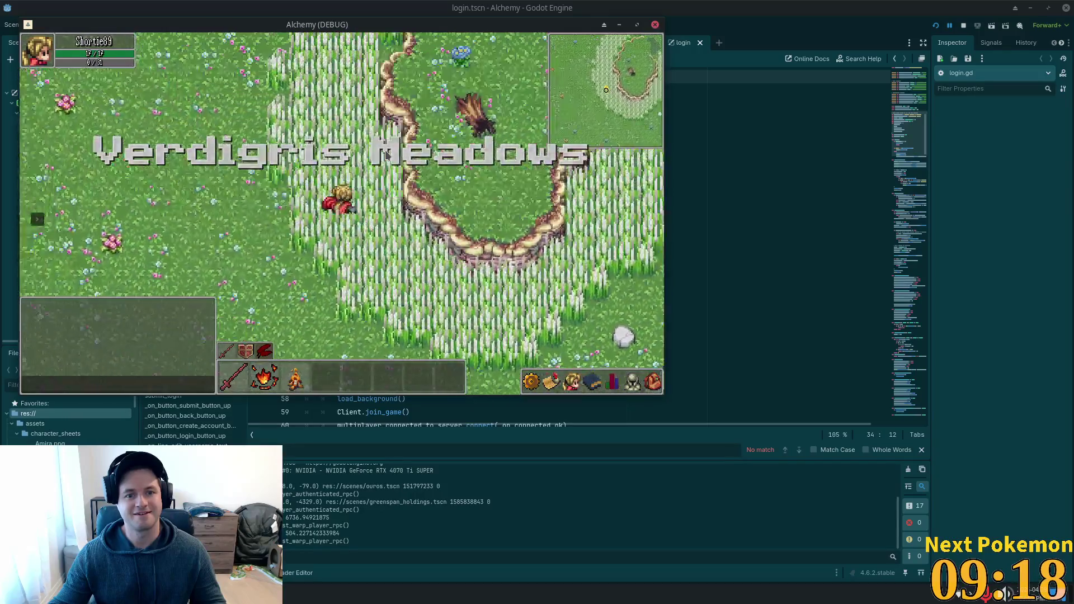
key(Up)
key(Right)
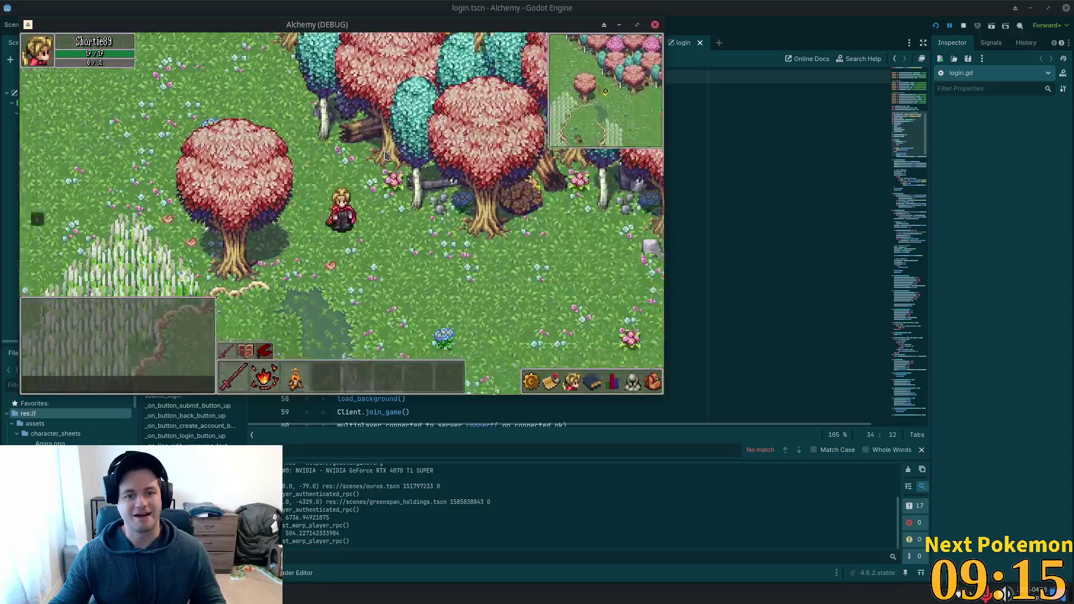
key(Down)
key(Left)
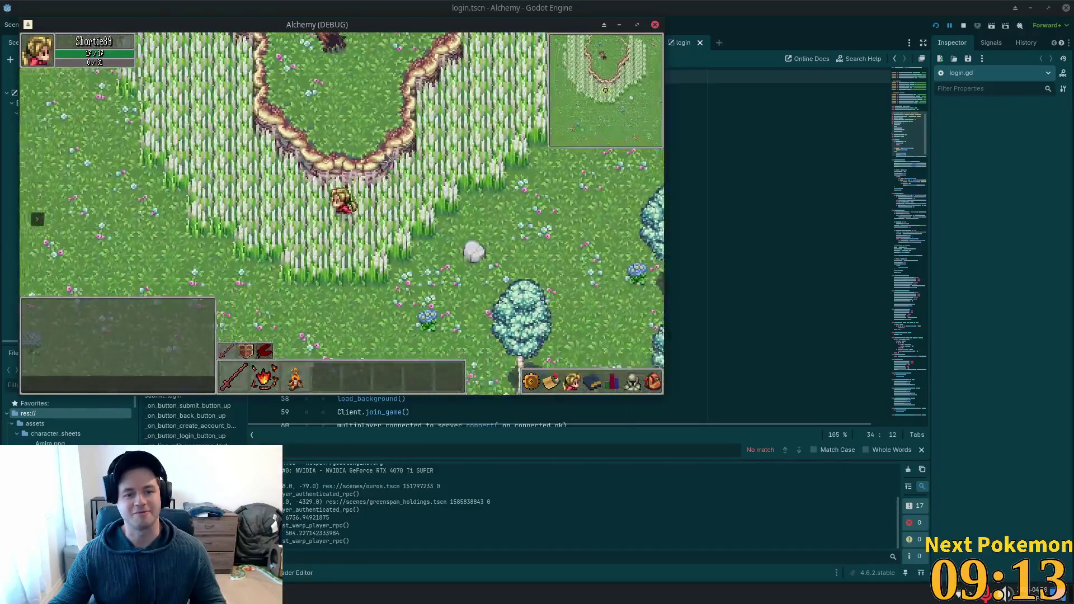
key(Up)
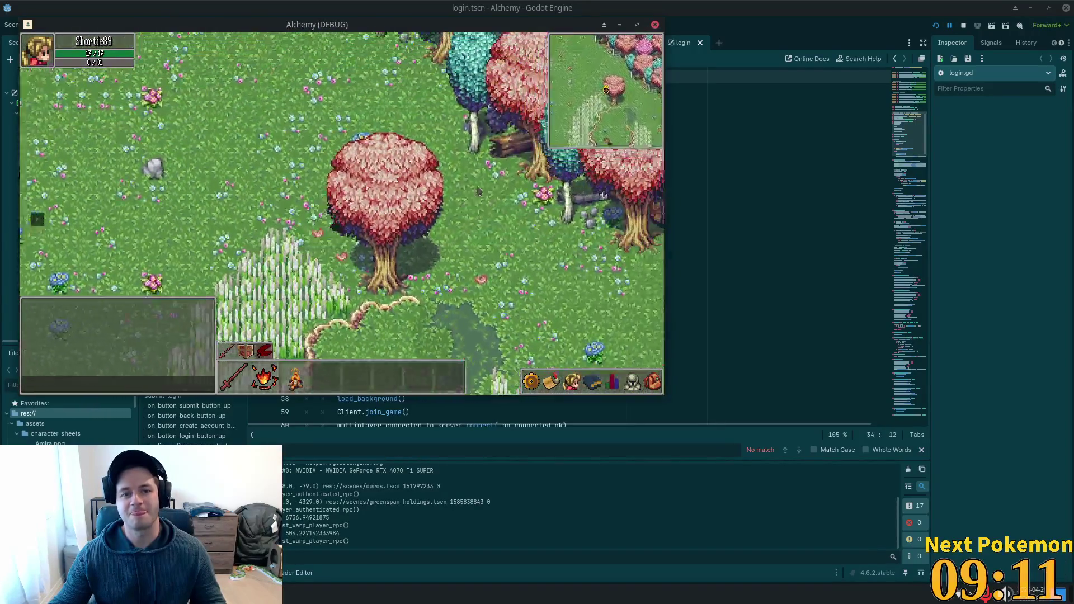
key(Down)
key(Left)
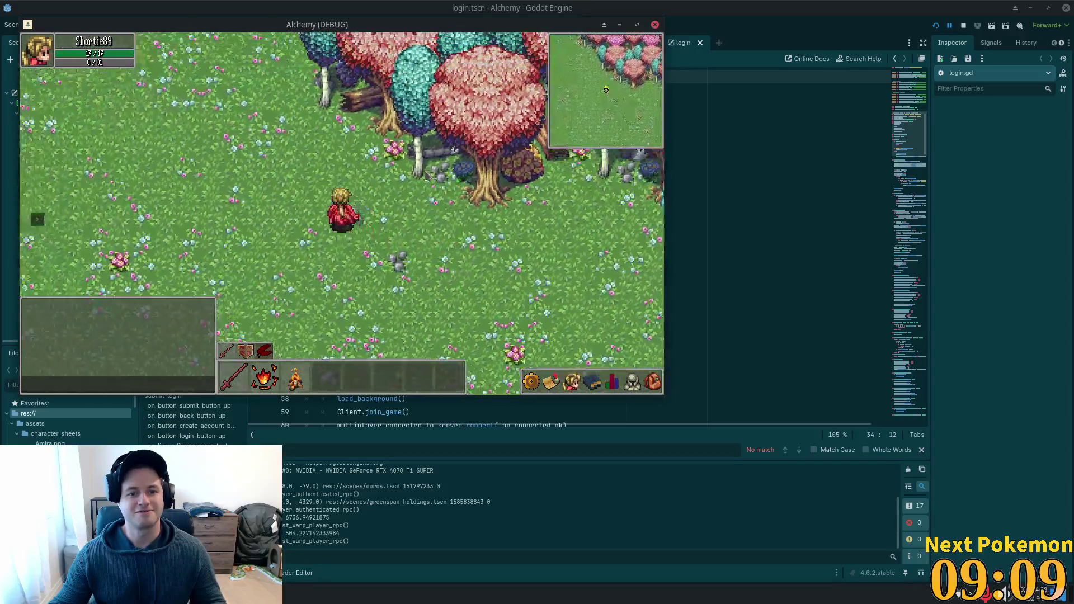
key(Left)
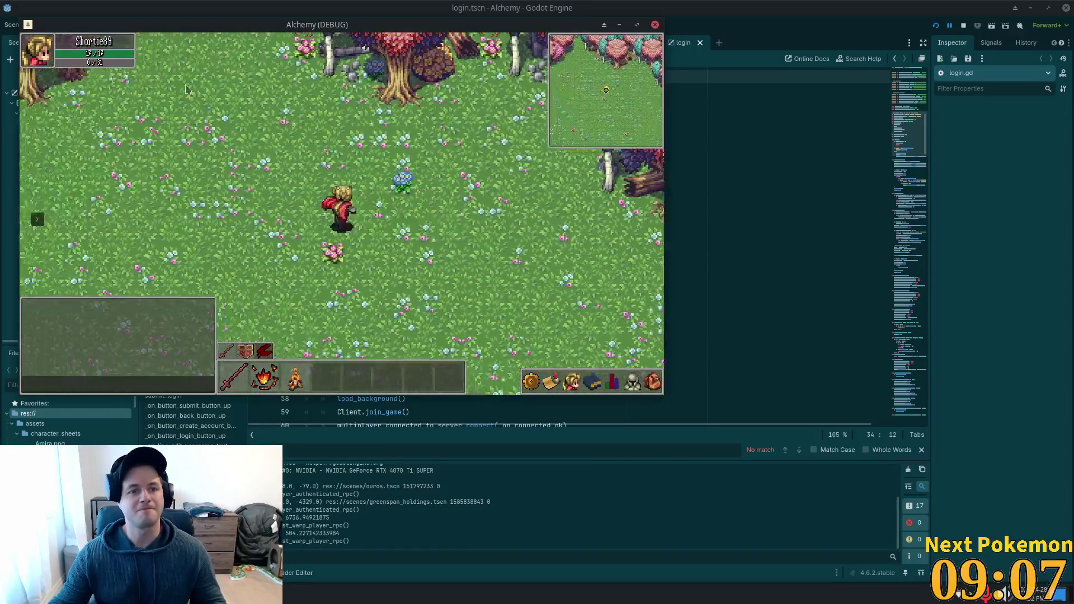
key(Left)
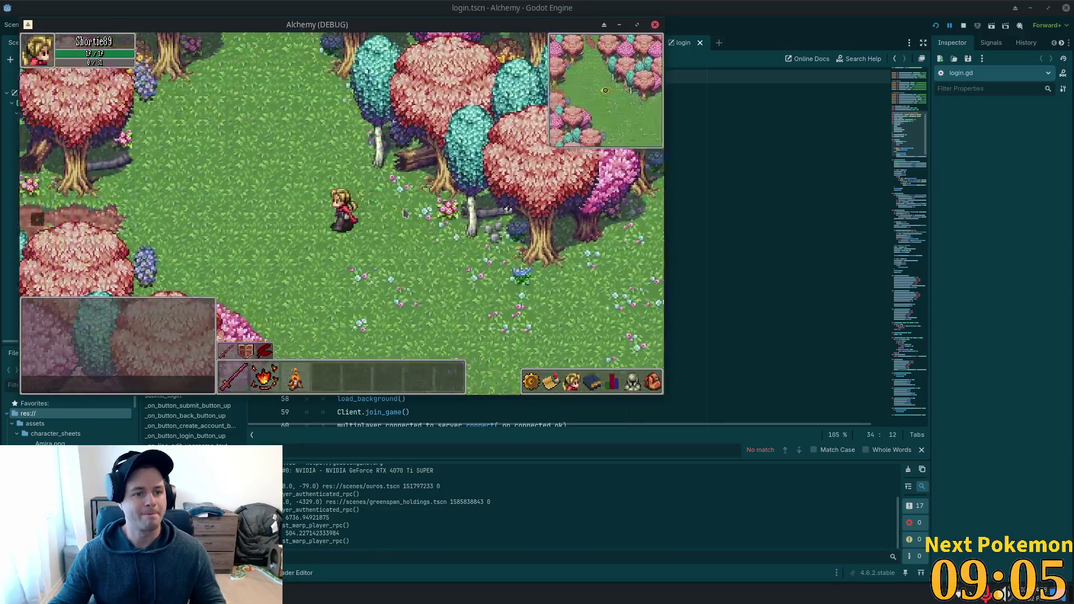
key(Down)
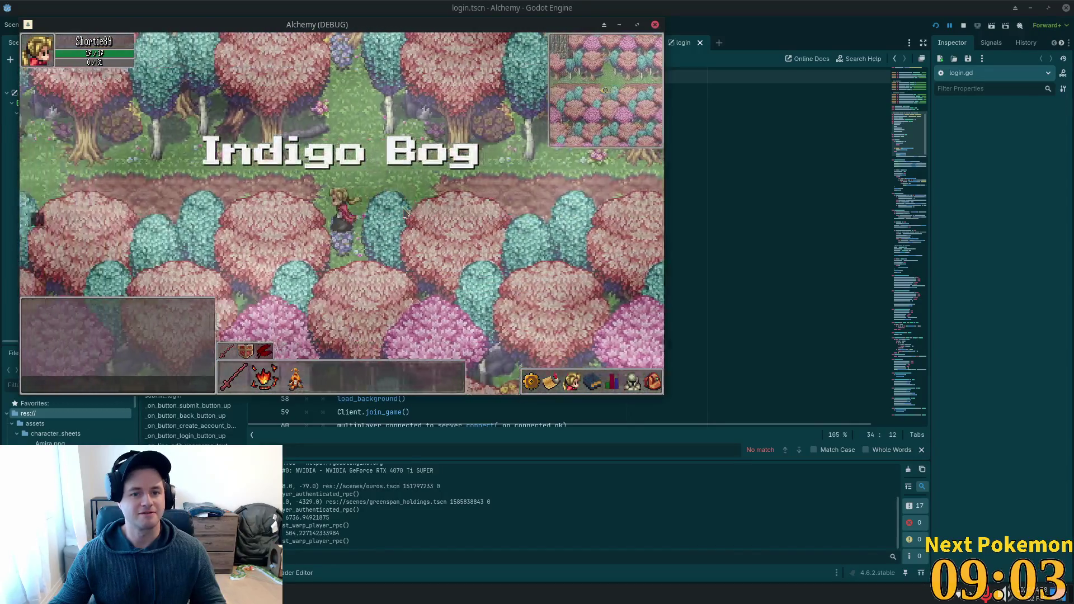
Step: Walk north through Indigo Bog past the pink trees and pond to the cliff cave, then back down-left
key(Left)
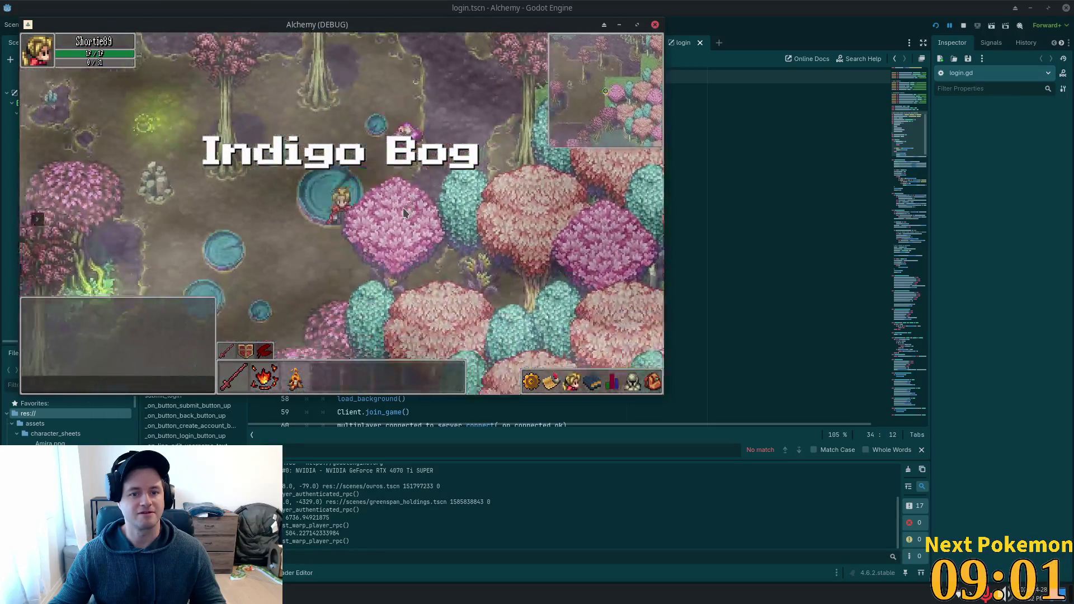
key(Up)
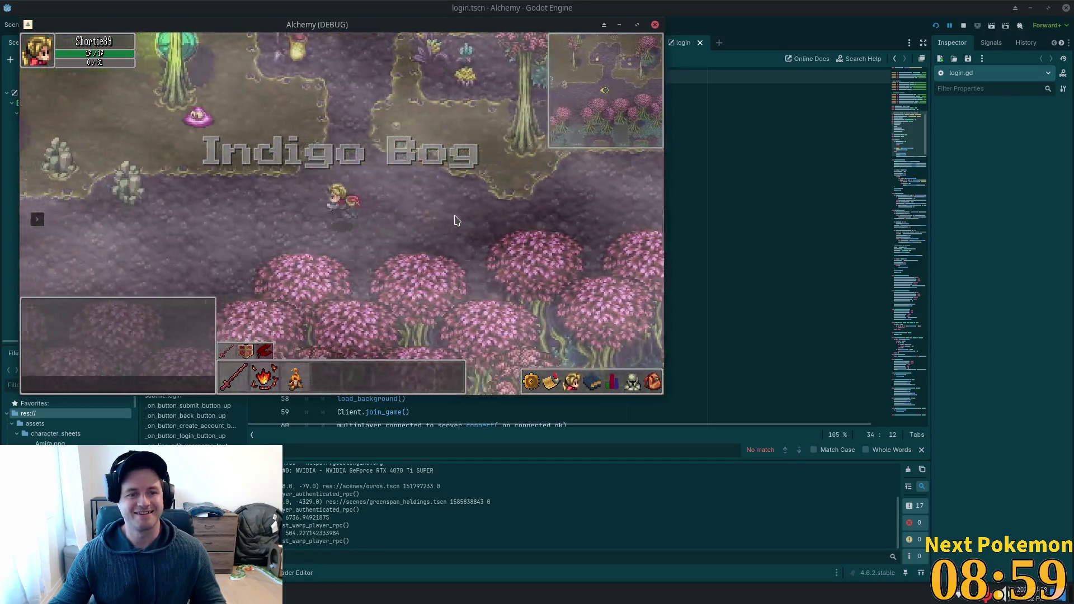
key(Up)
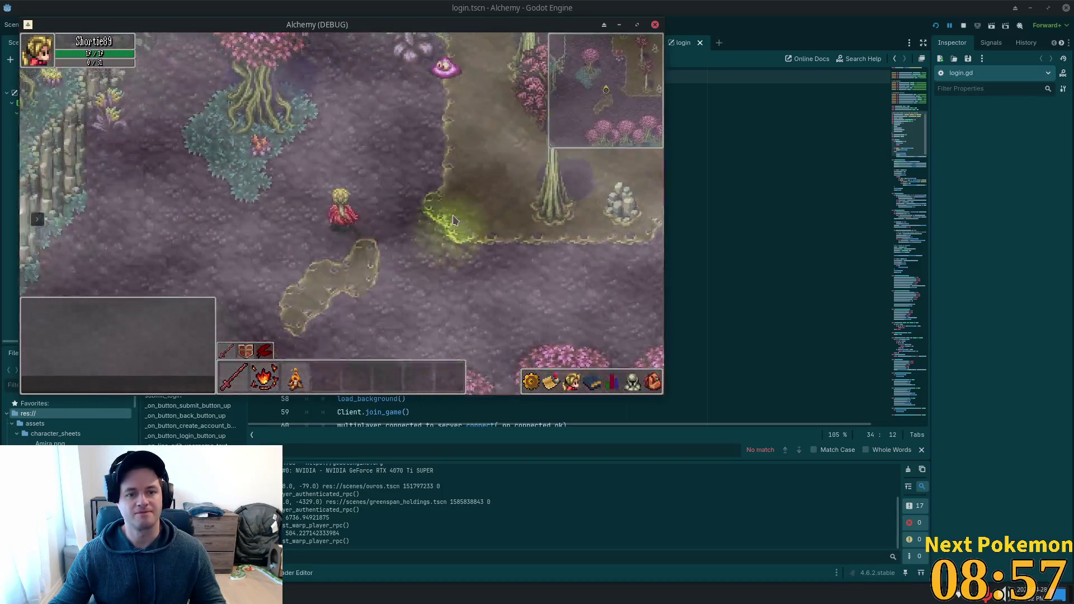
key(Up)
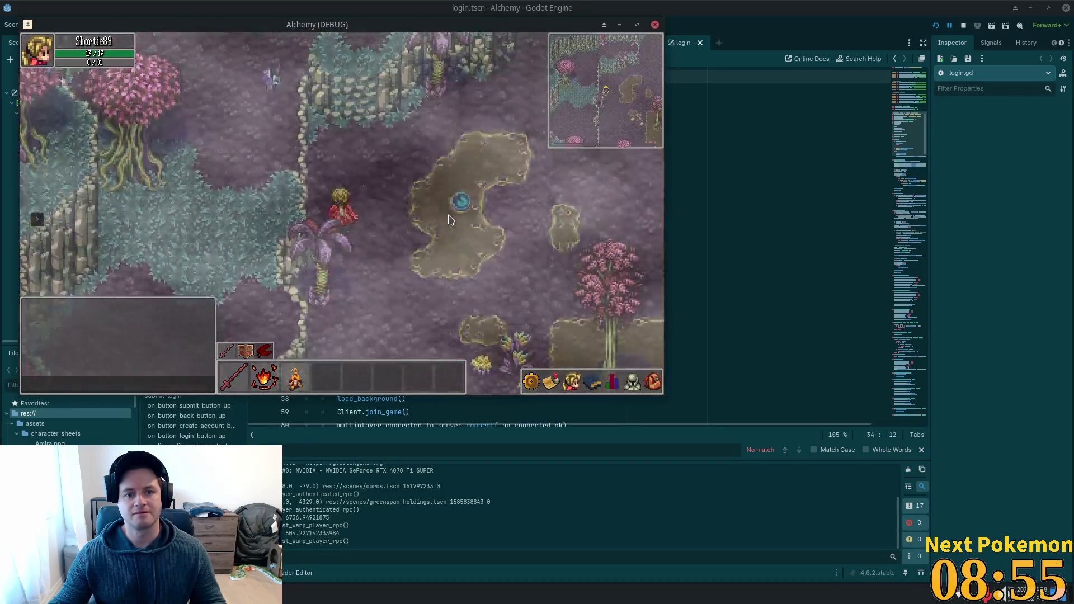
key(Up)
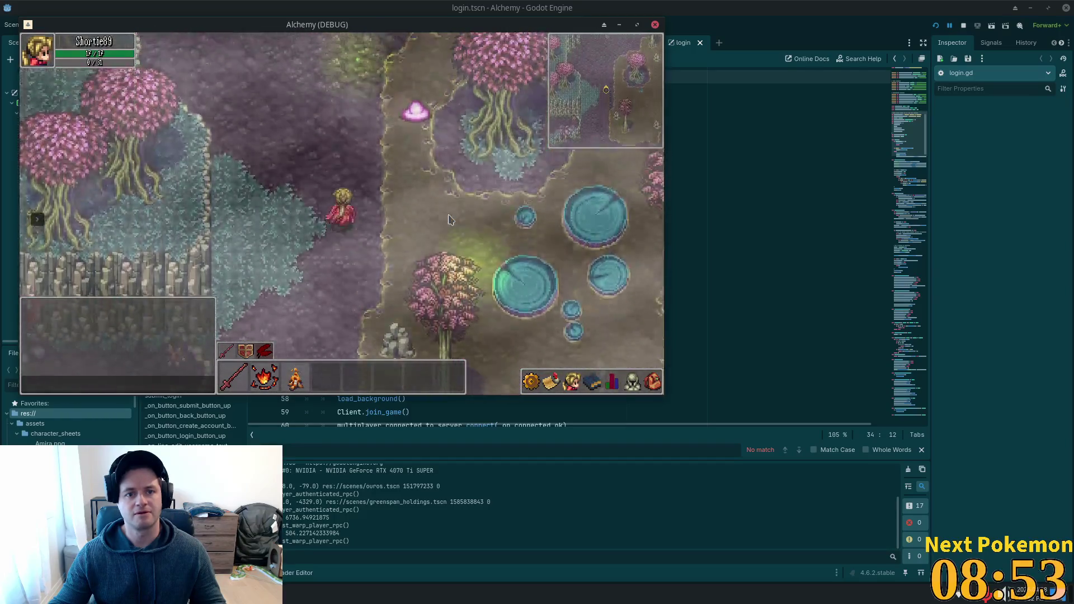
key(Up)
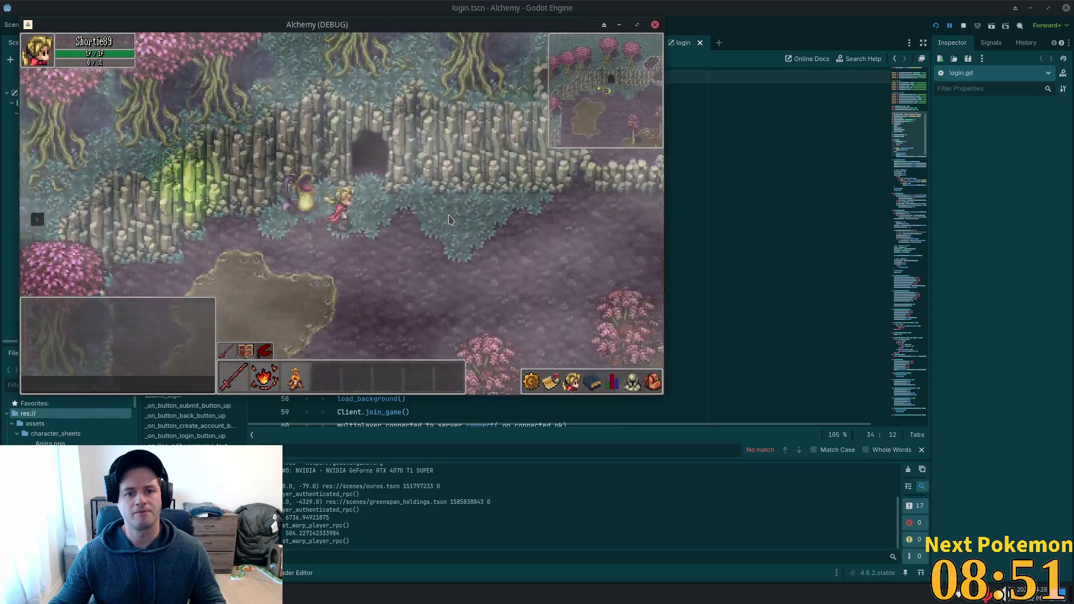
key(Down)
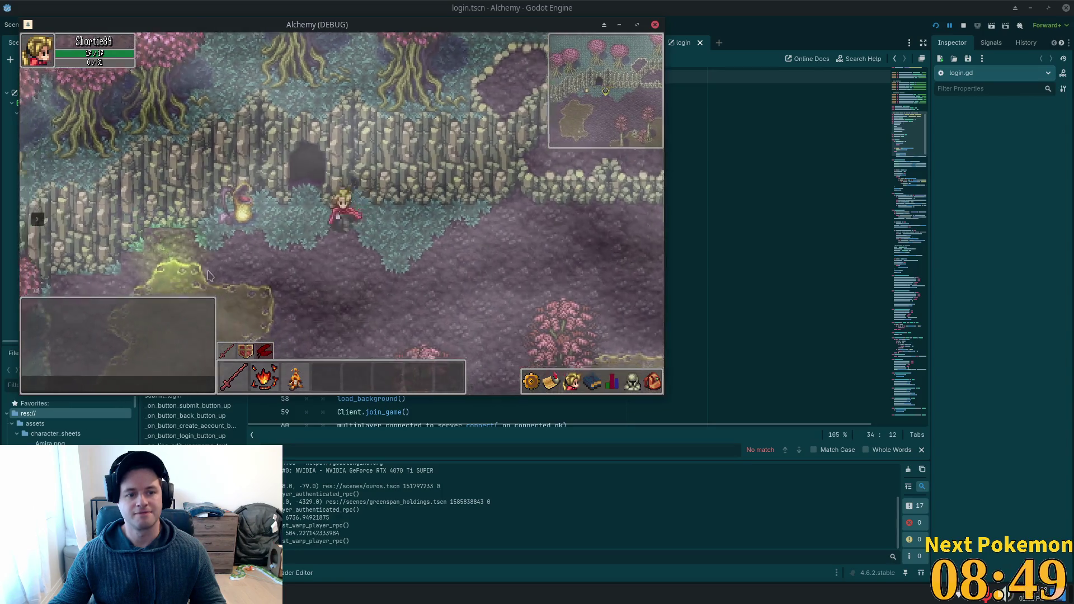
key(Left)
key(Down)
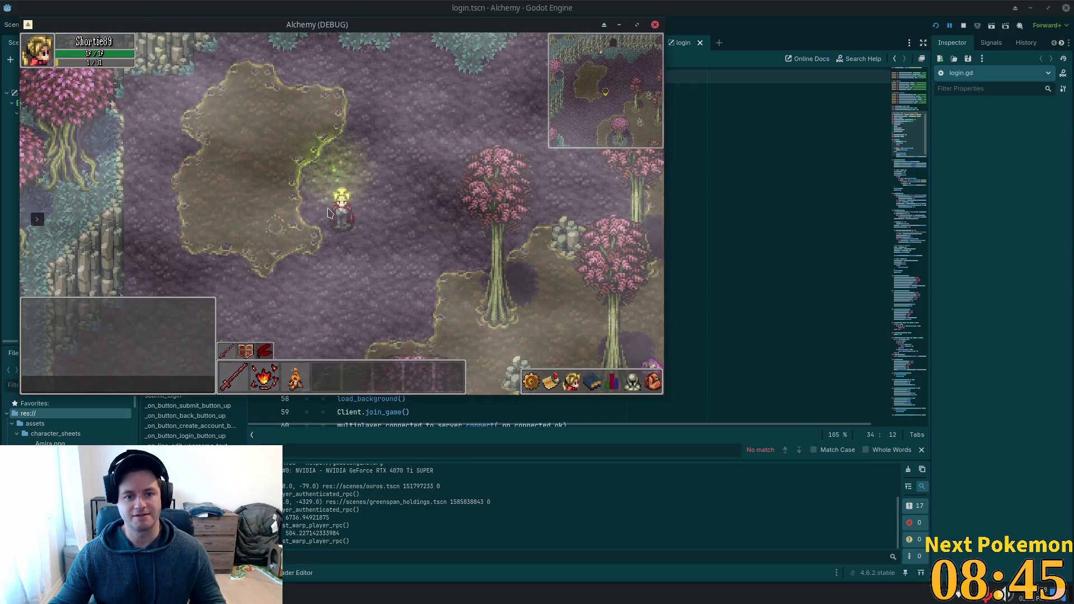
Step: Wander the bog down-right past the pond and south toward the rocky cliff
key(Up)
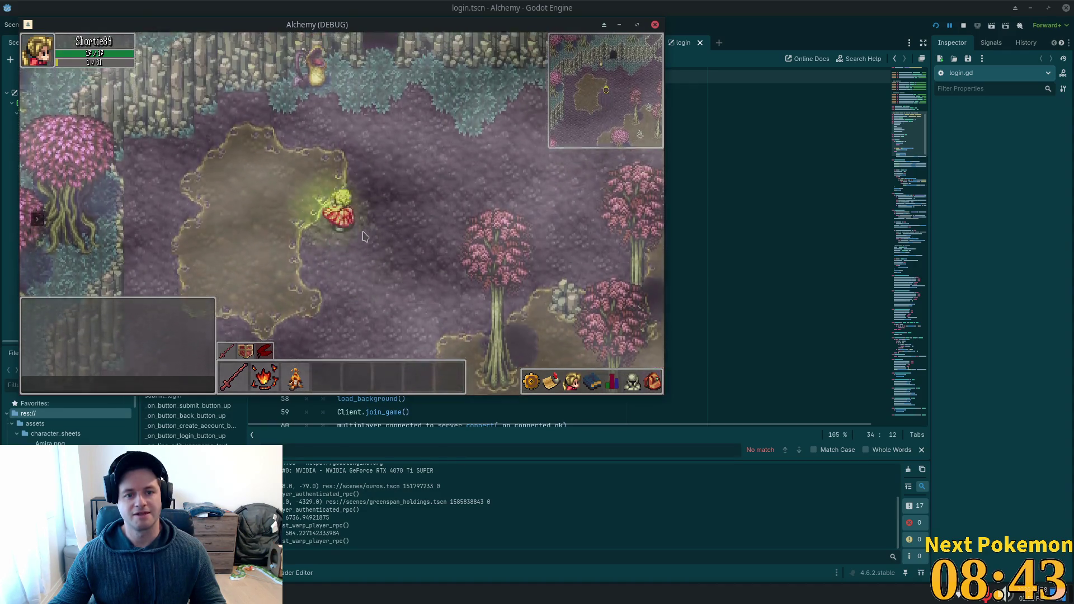
key(Right)
key(Down)
key(Right)
key(Up)
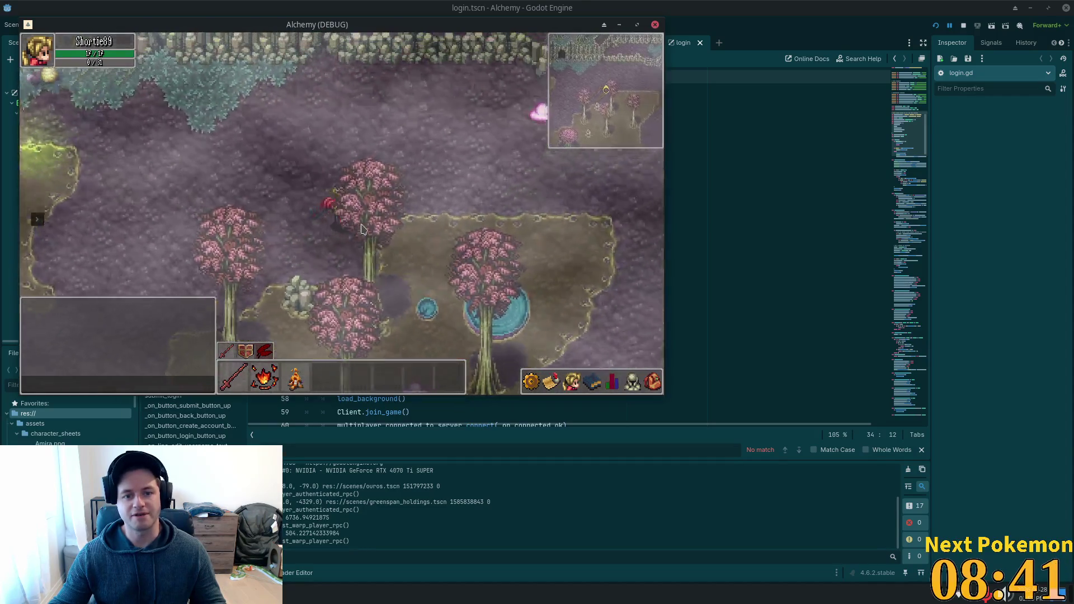
key(Down)
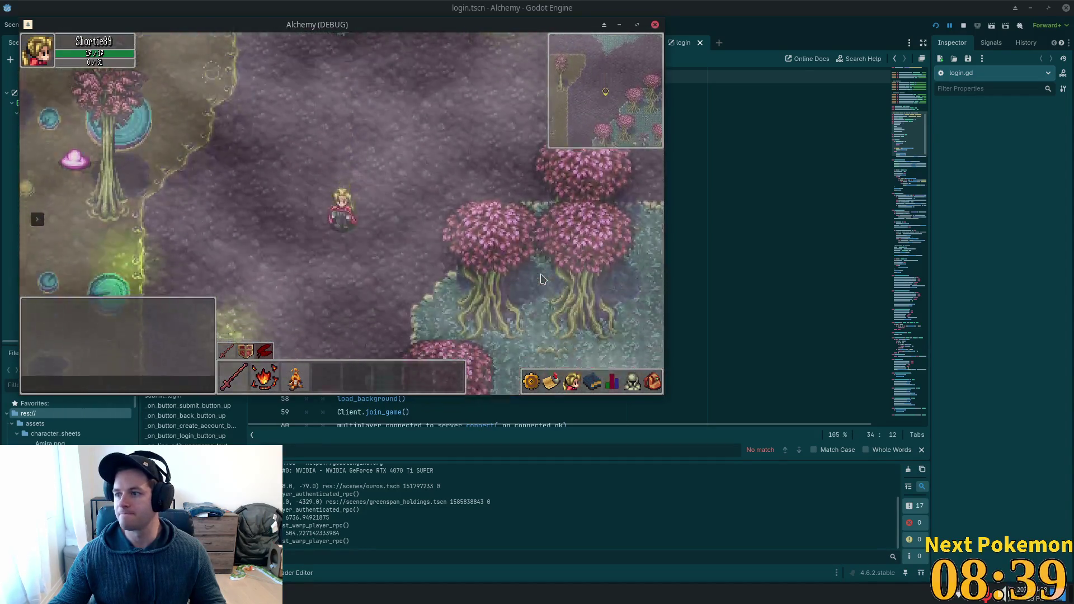
key(Left)
key(Down)
key(Down)
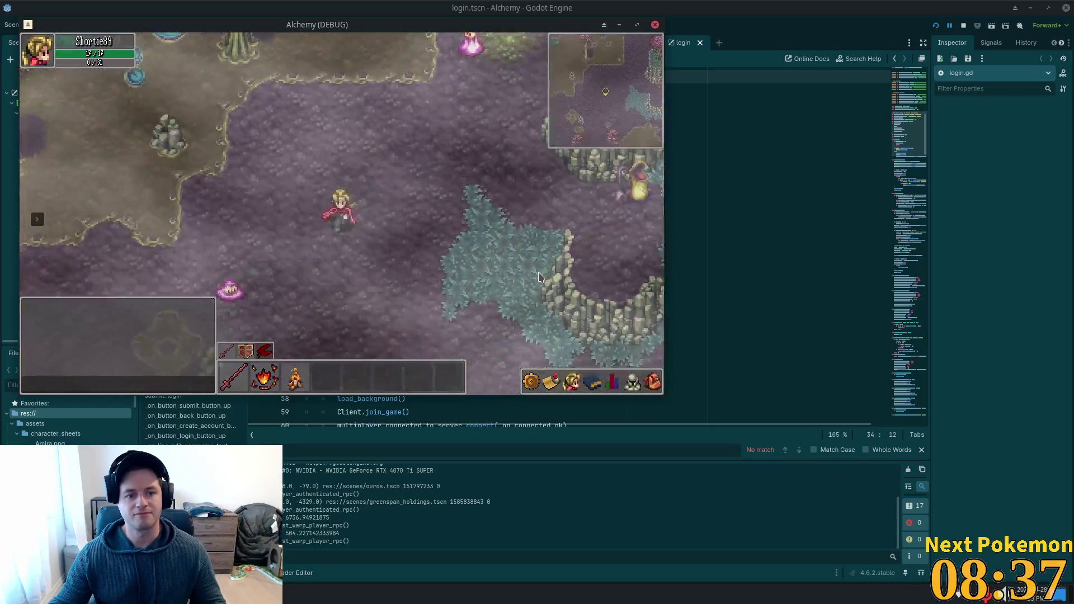
key(Left)
key(Left)
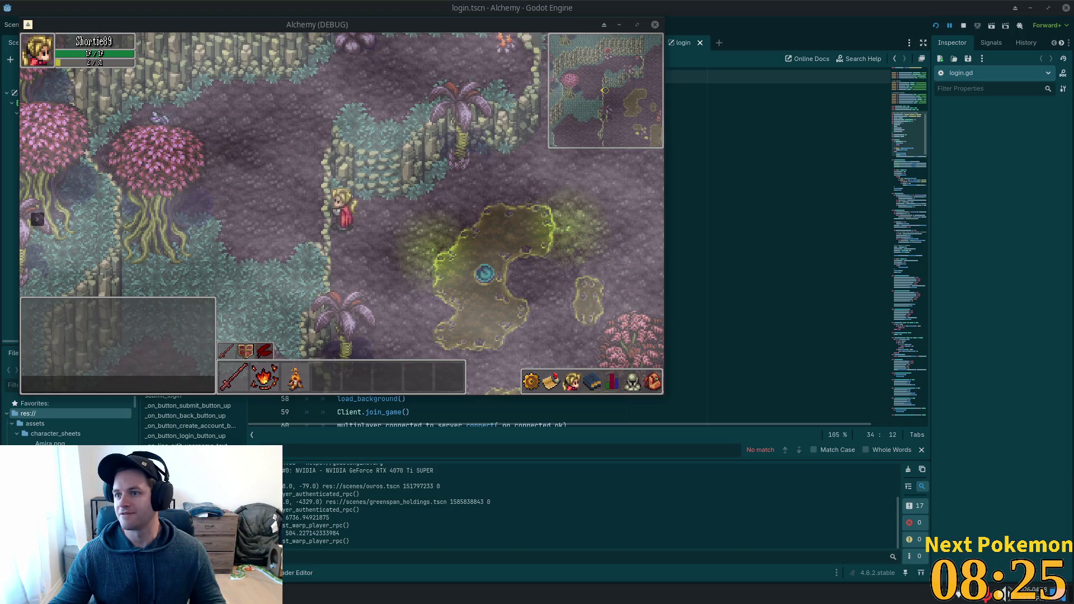
Step: Follow the bog path into Sunken Pass, up the water corridor and out into Greenspan Holdings
key(w)
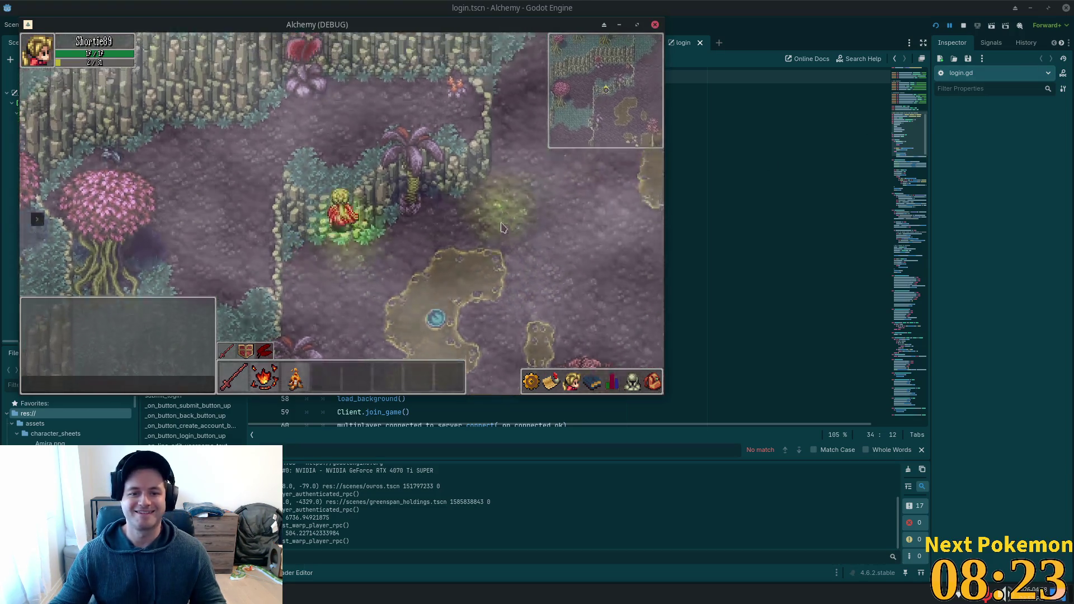
key(s)
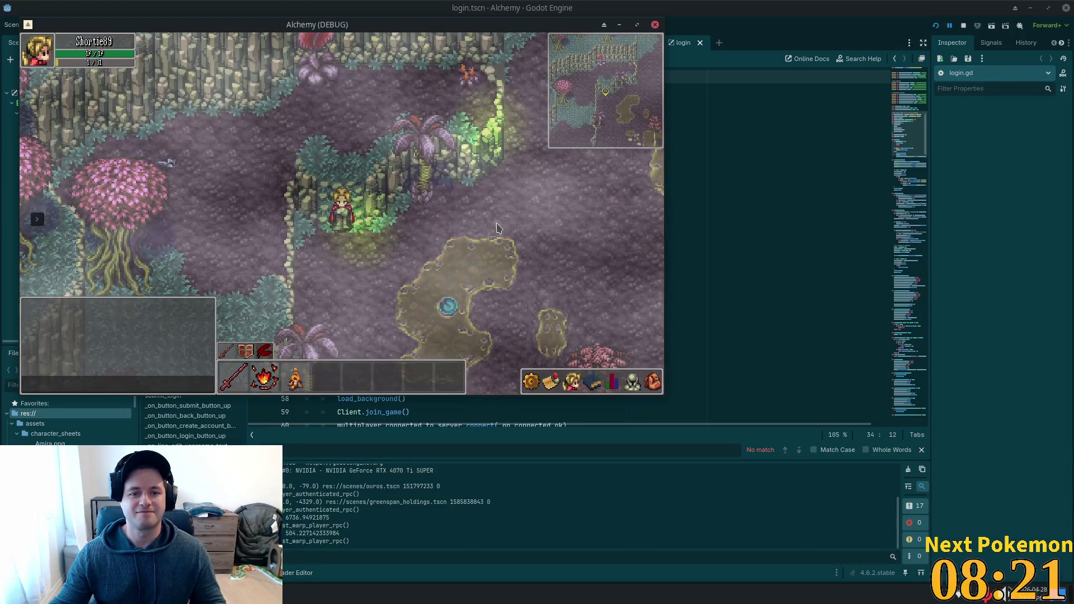
key(d)
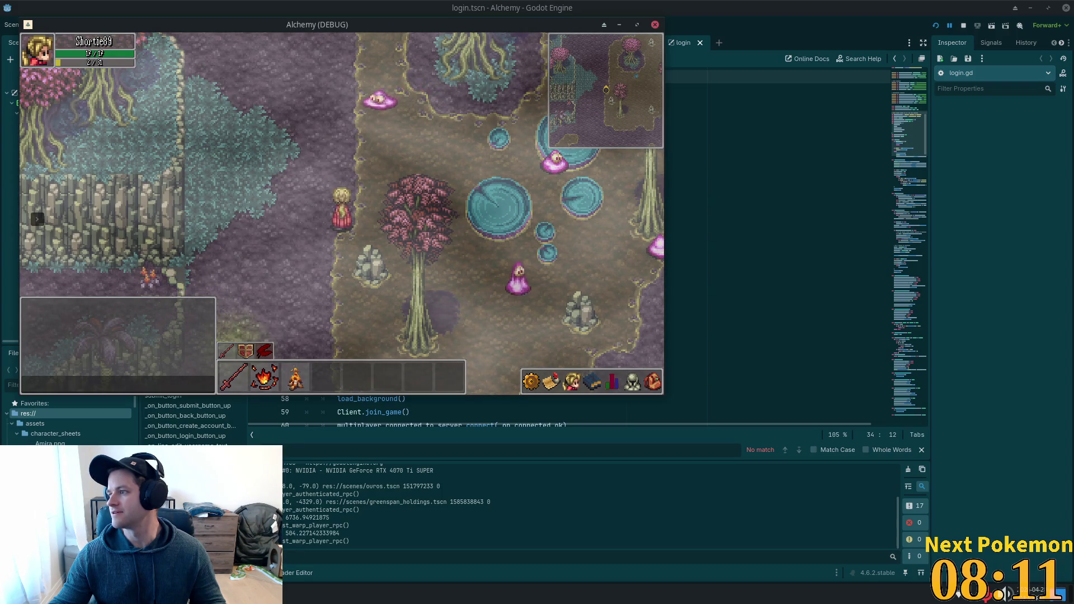
key(Up)
key(Left)
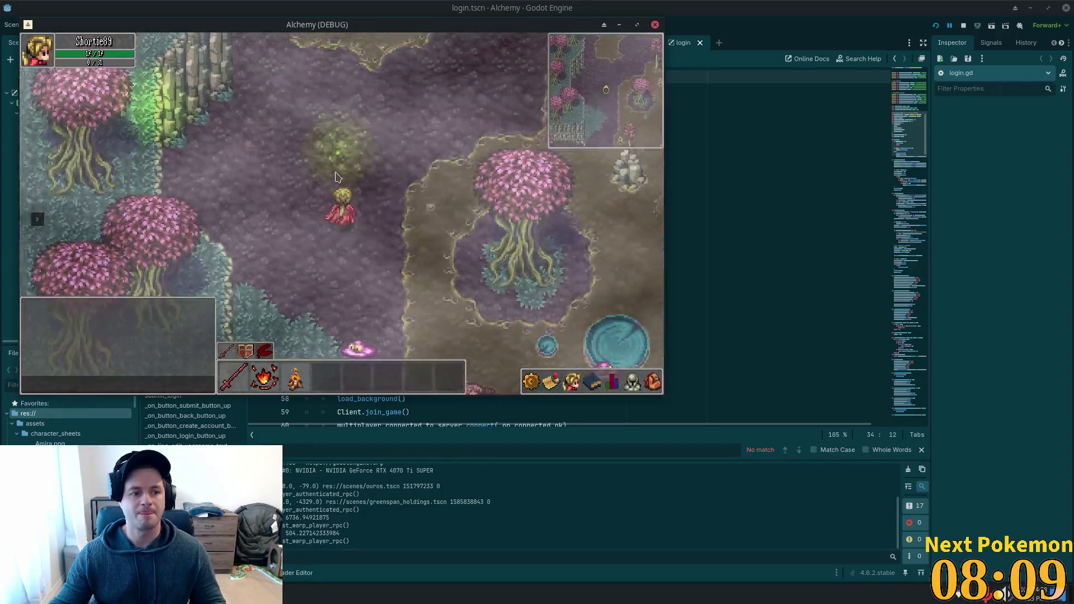
key(Down)
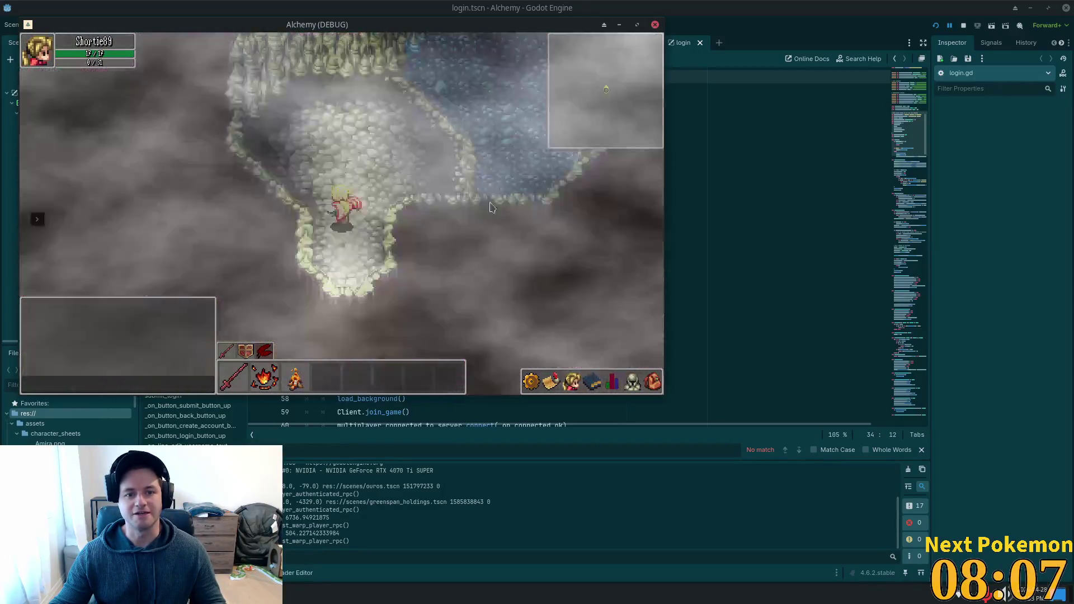
key(Up)
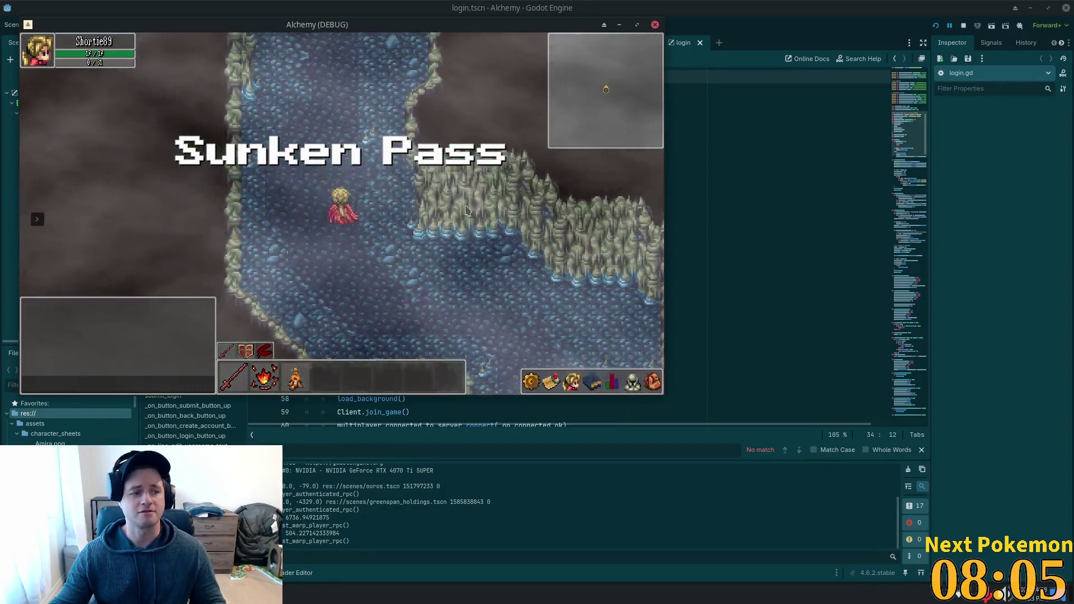
key(Up)
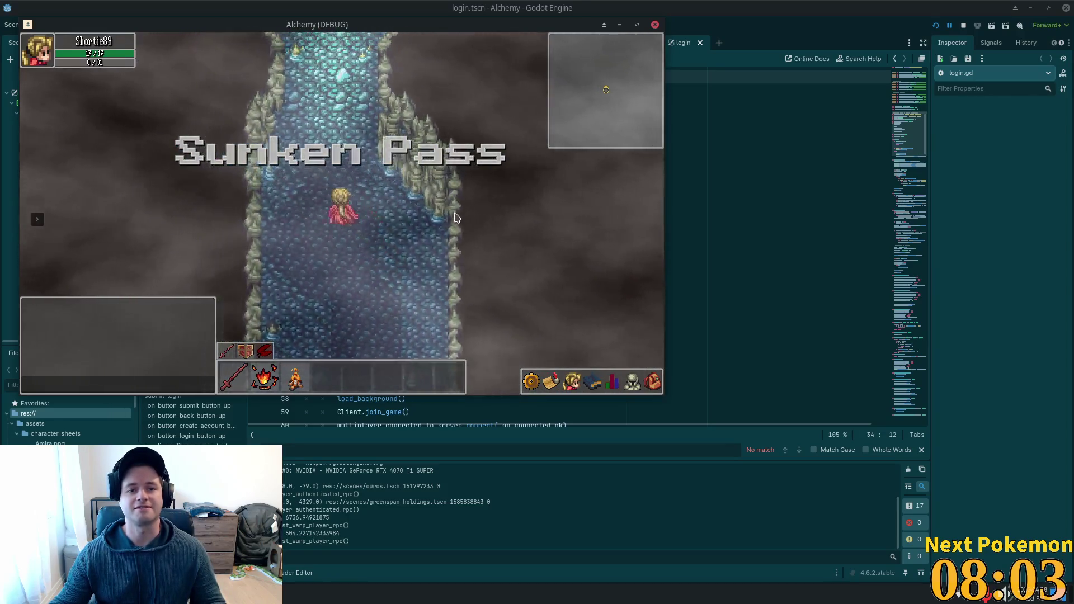
key(Left)
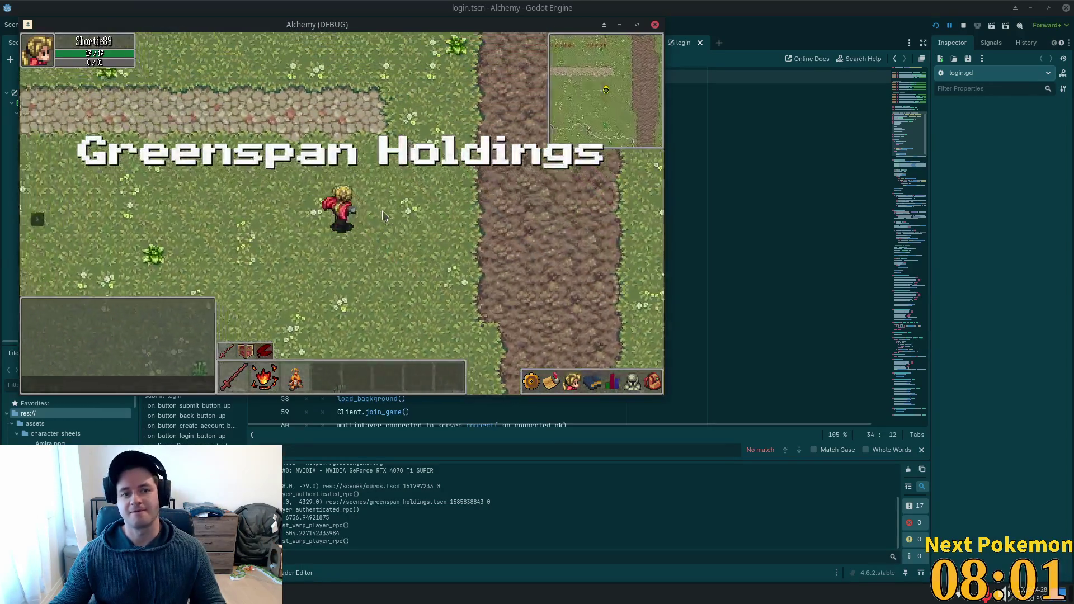
Step: Walk the village path past the fenced gardens, visit the house with steps and leave it
key(Left)
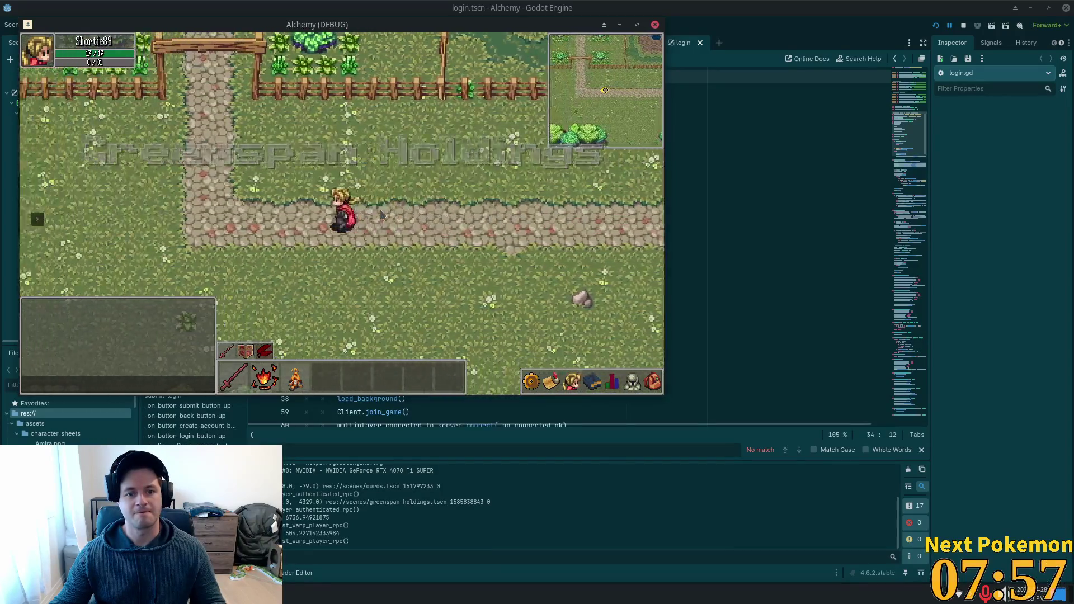
key(Up)
key(Up)
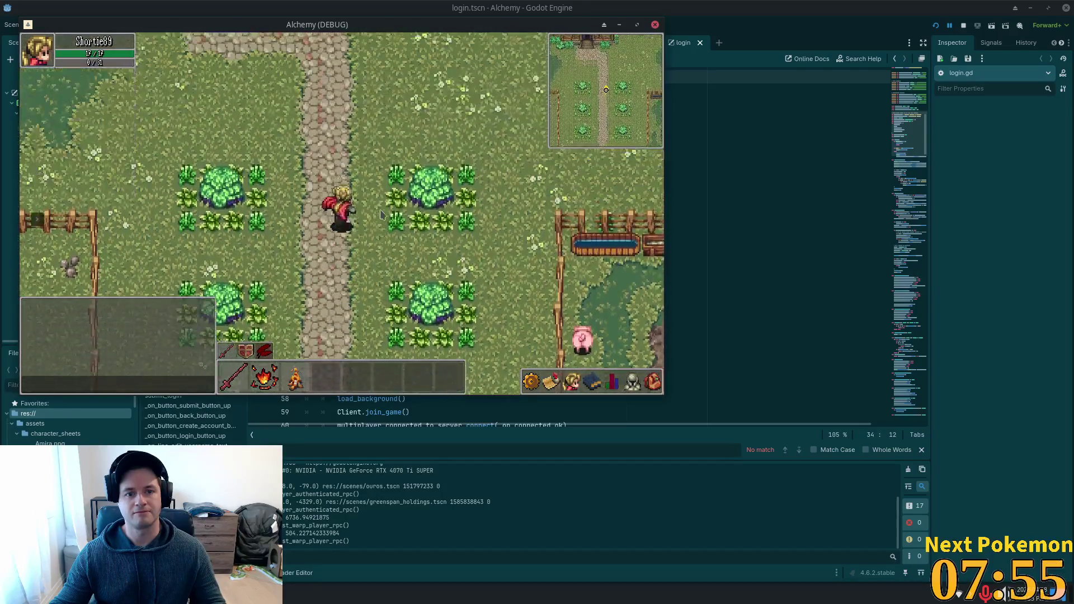
key(Up)
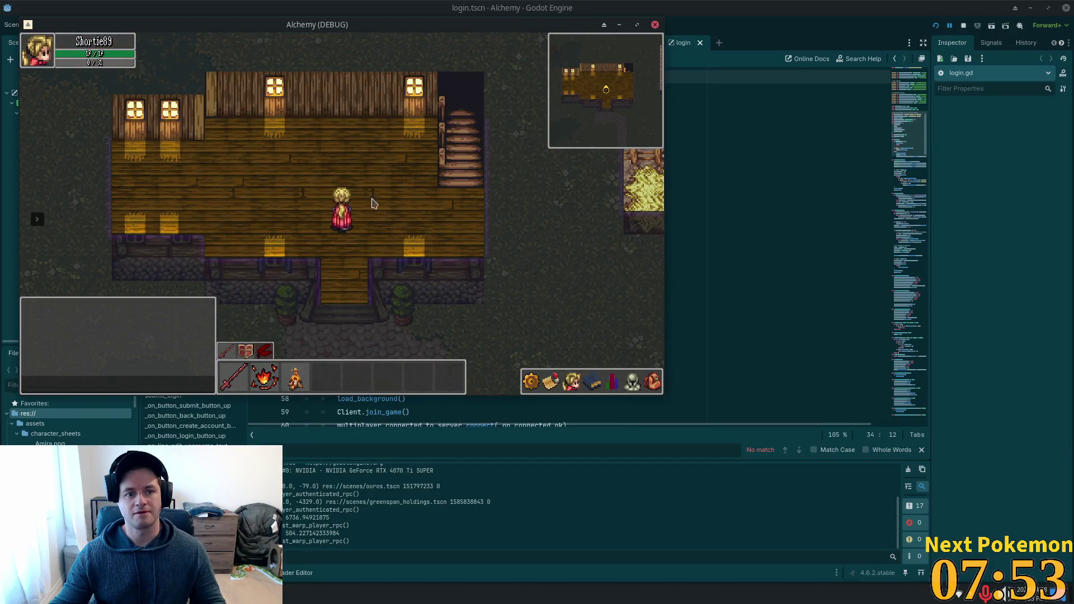
key(Down)
key(Right)
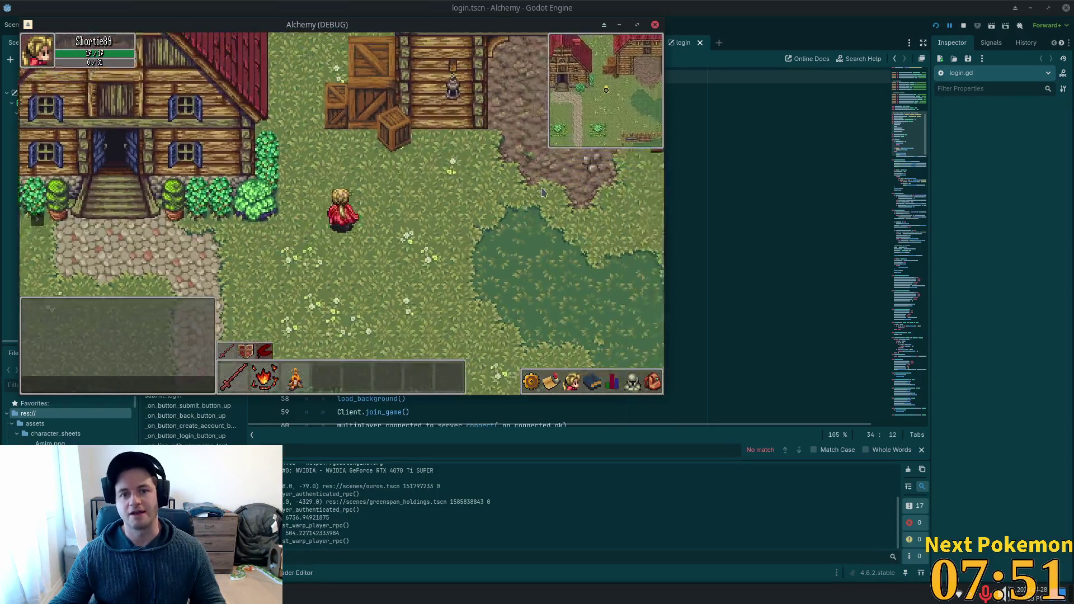
Step: Enter the crate building, cross the fenced hay field and head north onto open grassland
key(Up)
key(Up)
key(Right)
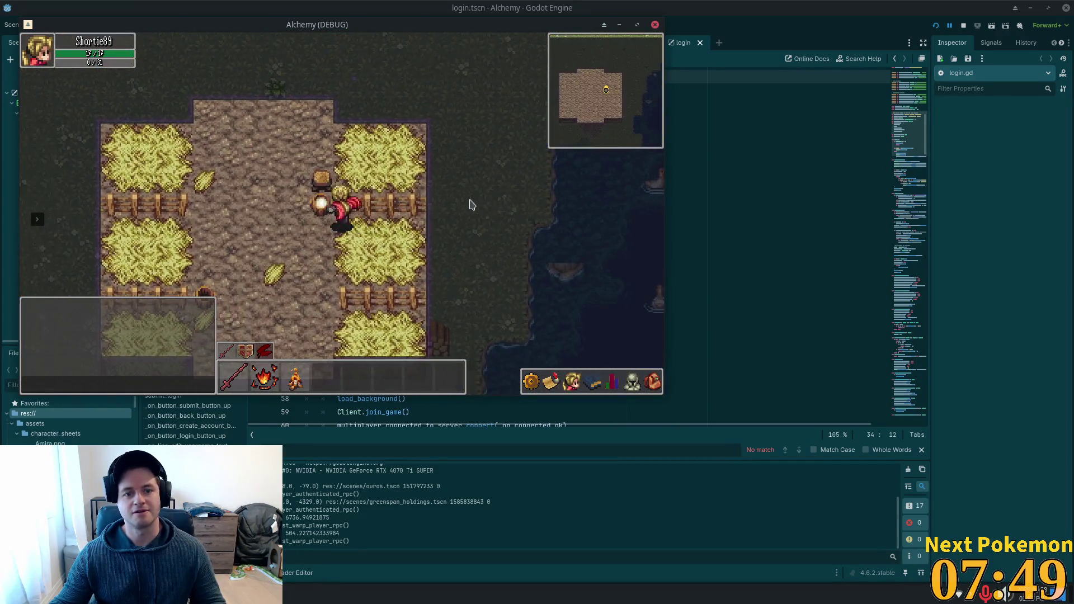
key(Left)
key(Up)
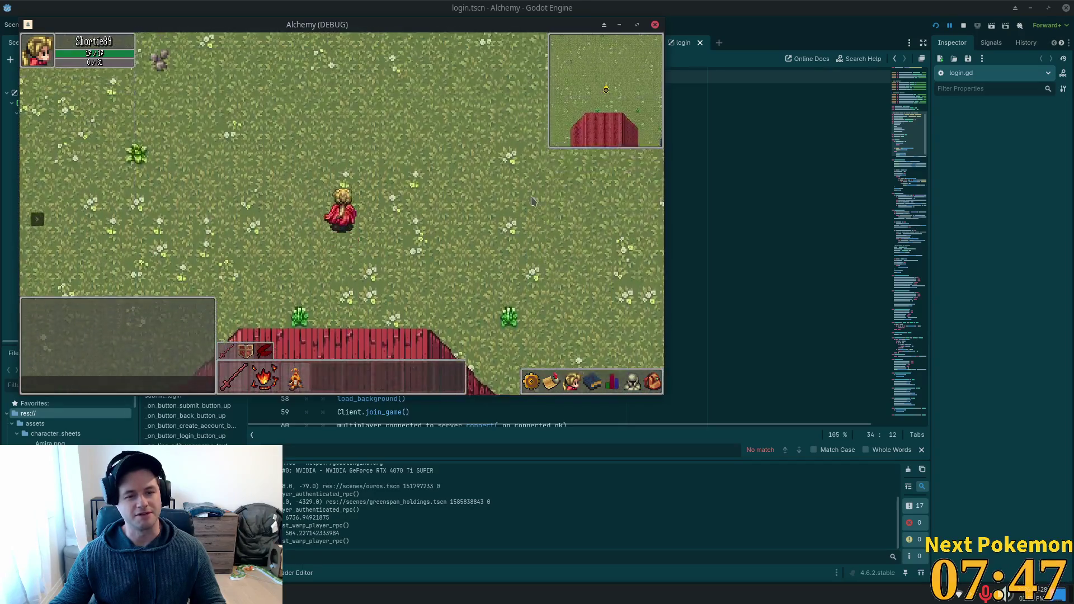
key(Up)
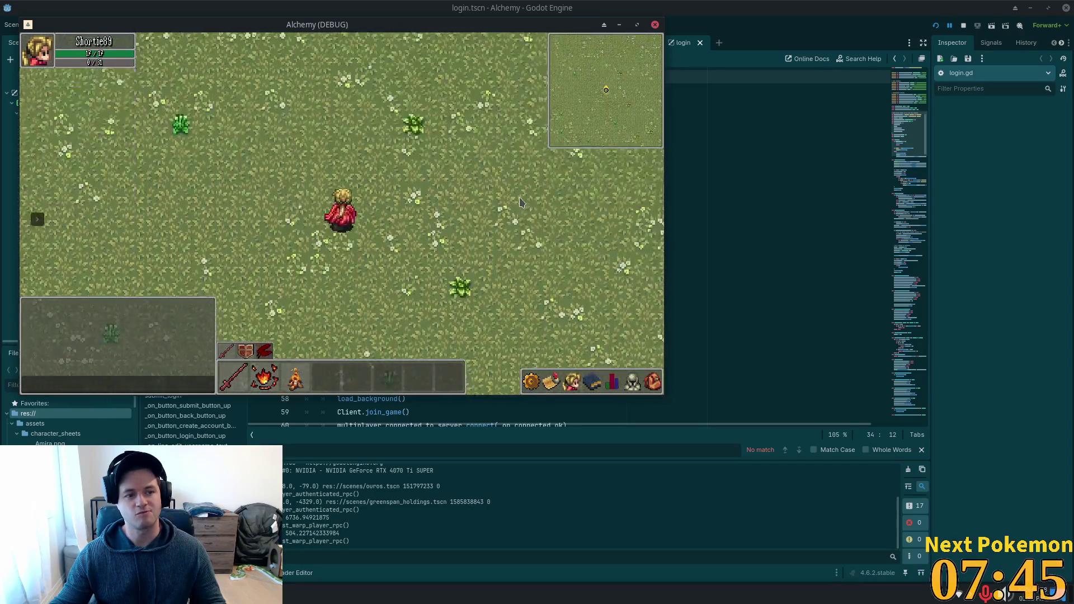
key(Left)
key(Up)
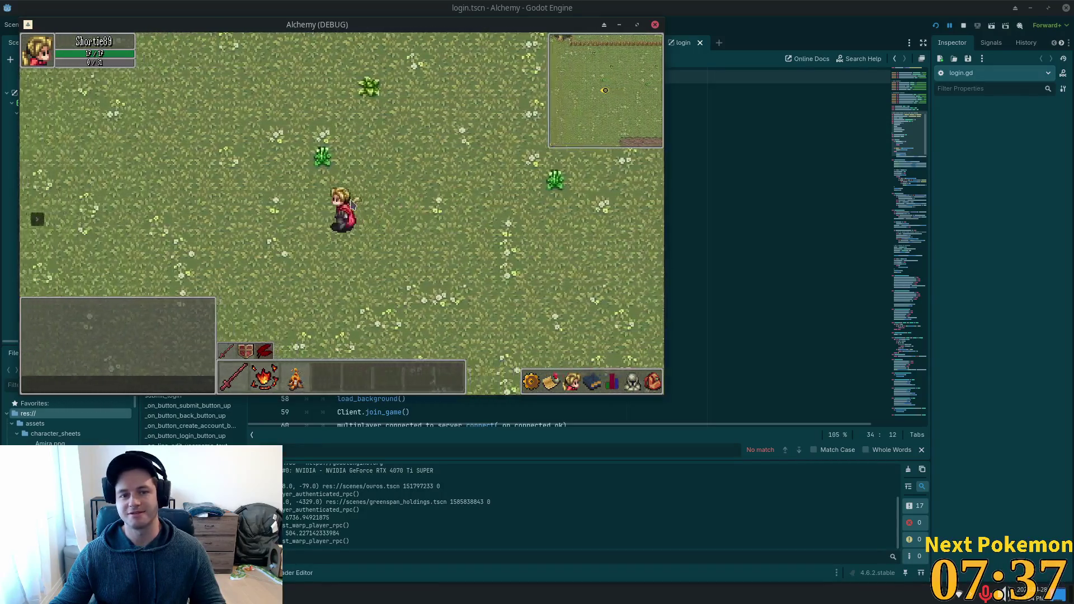
Step: Wander the meadow along the fence, heading south, east and back north toward it
key(Up)
key(Left)
key(Up)
key(Right)
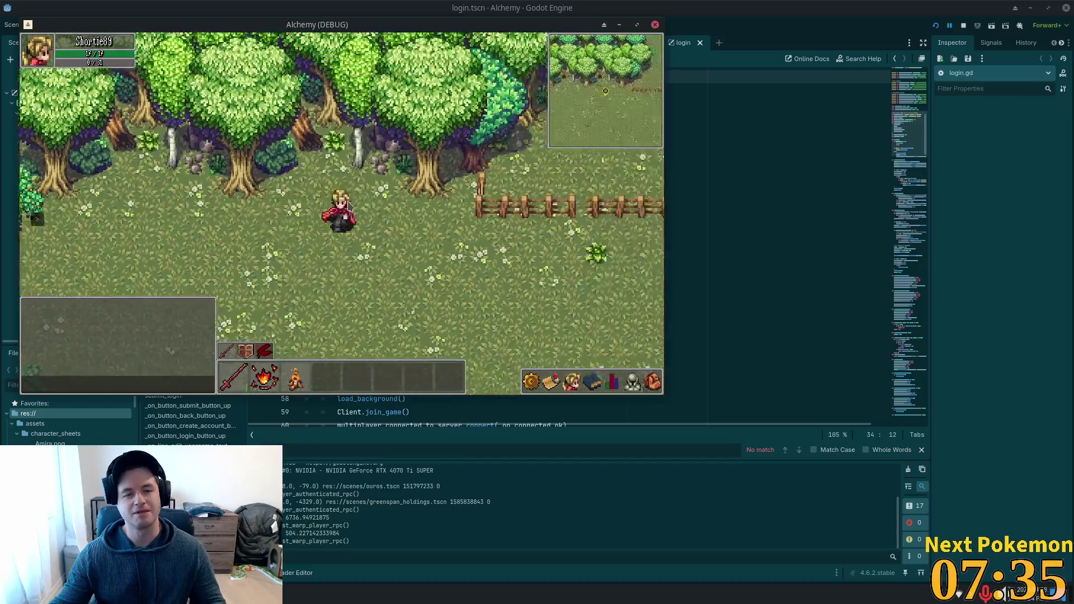
key(Down)
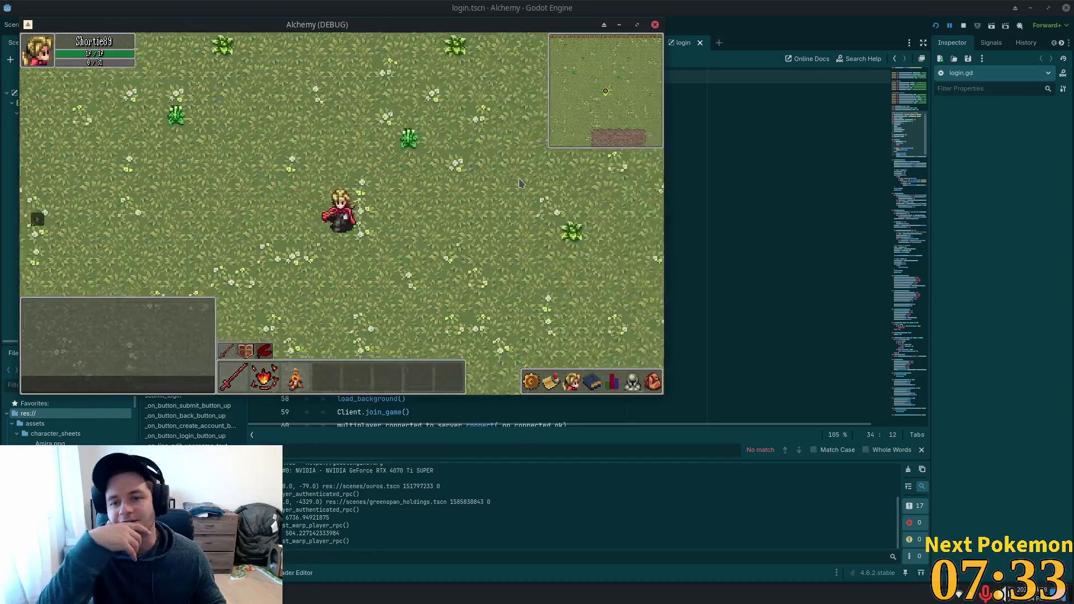
key(Right)
key(Up)
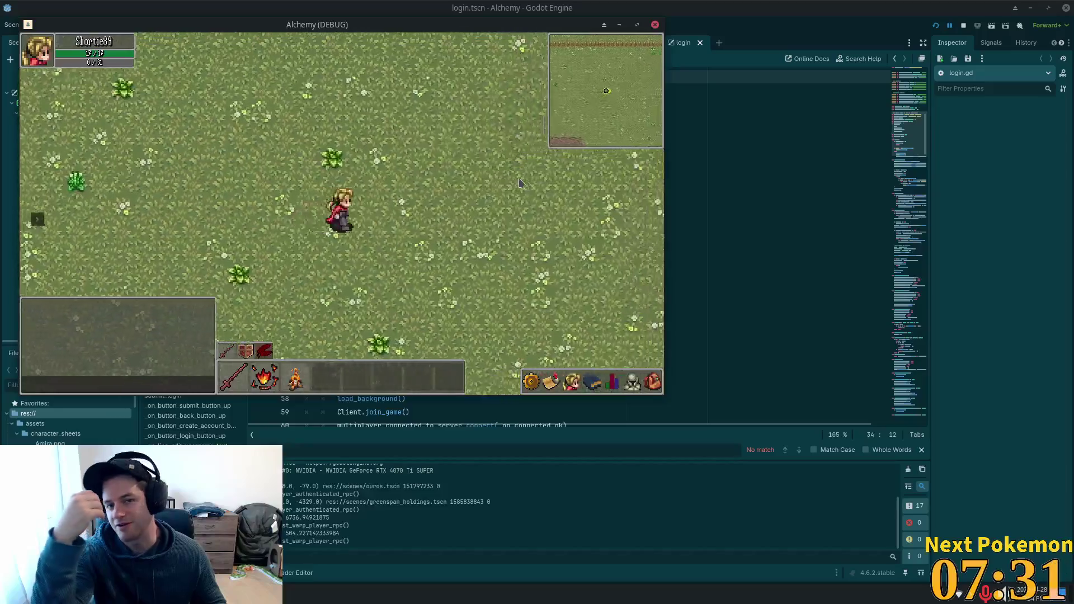
key(Right)
key(Right)
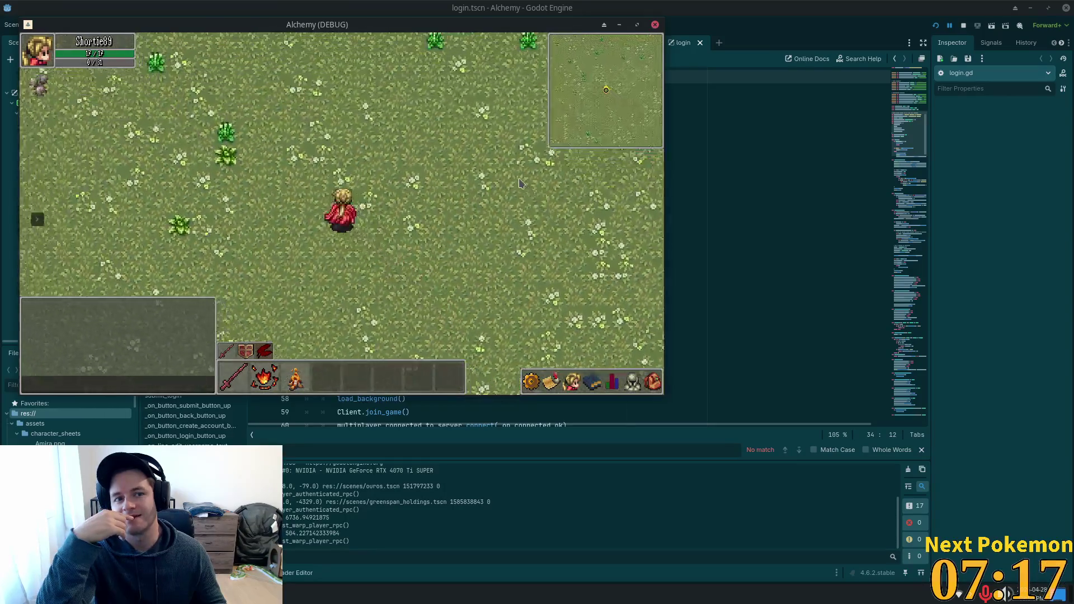
Step: Walk south from the wall to the crop field fence and east along it toward the tree area
key(Down)
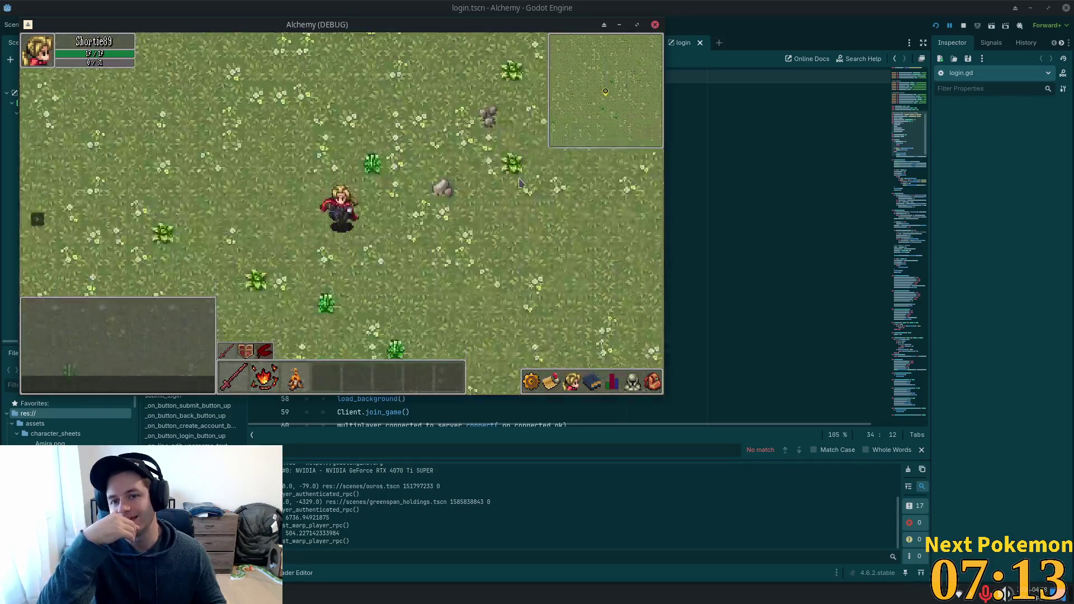
key(Down)
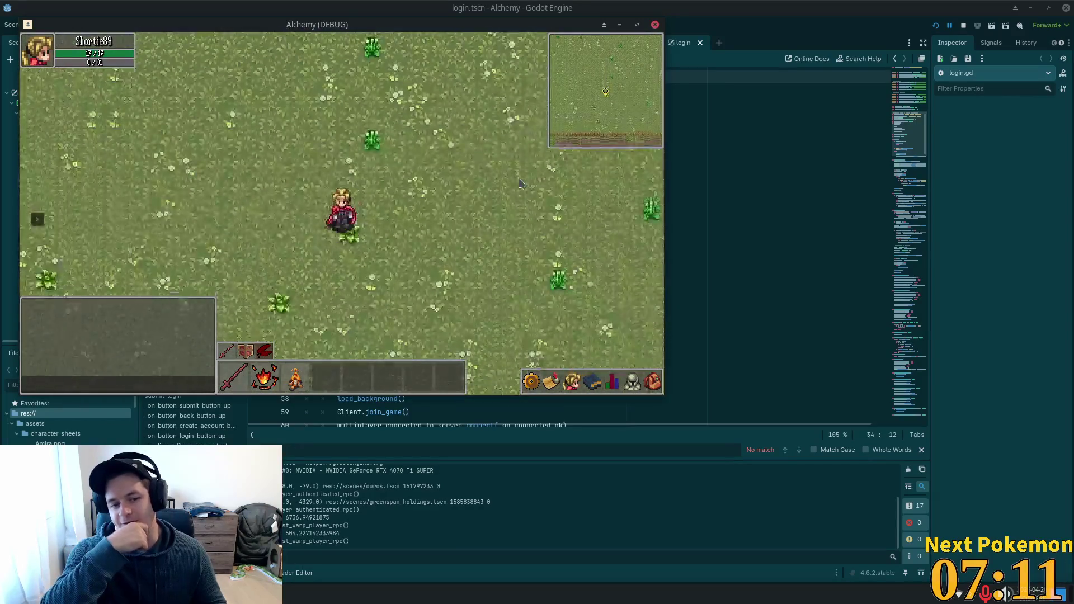
key(Down)
key(Right)
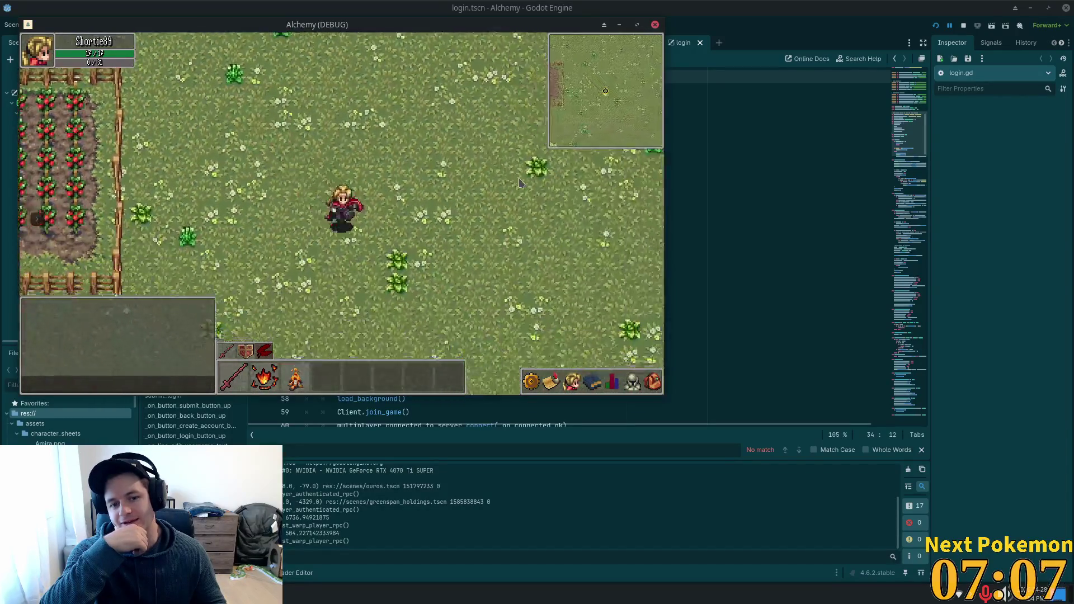
key(Left)
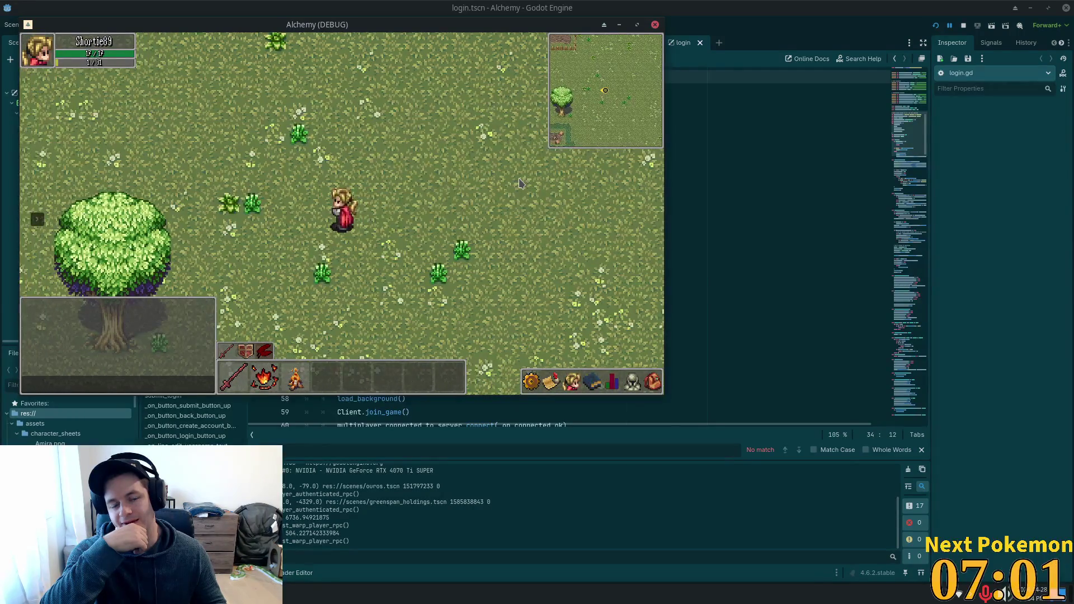
Step: Circle around near the large tree, approaching it and walking away again
key(Right)
key(Left)
key(Down)
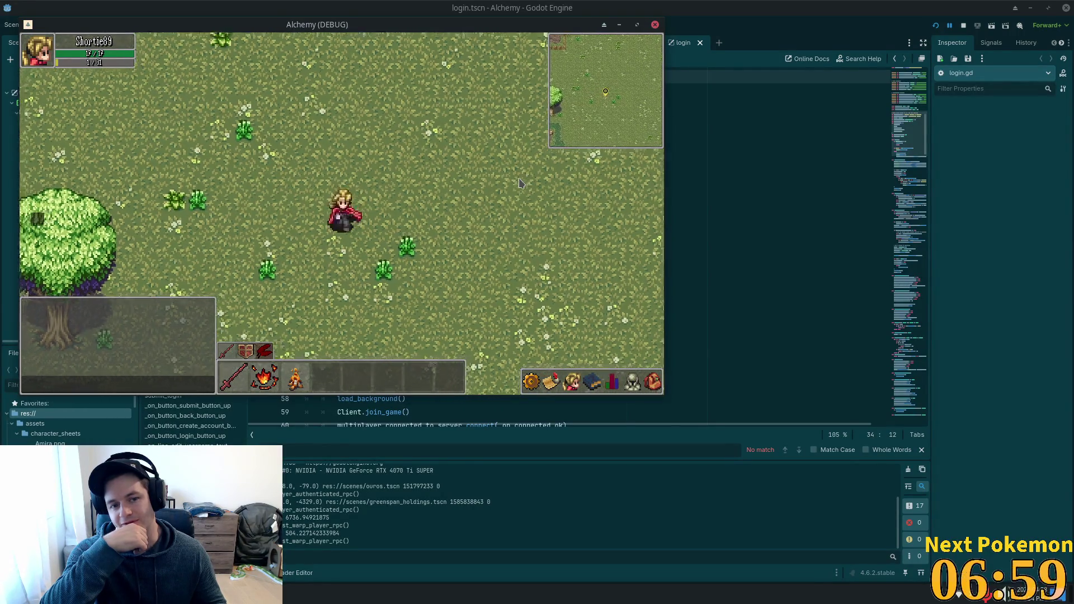
key(Right)
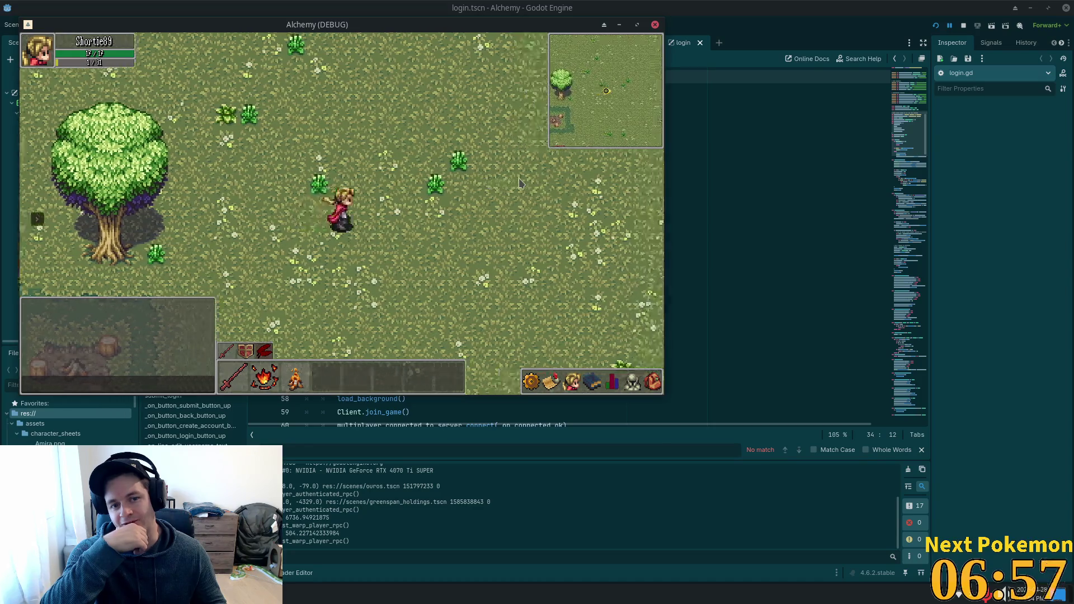
key(Up)
key(Left)
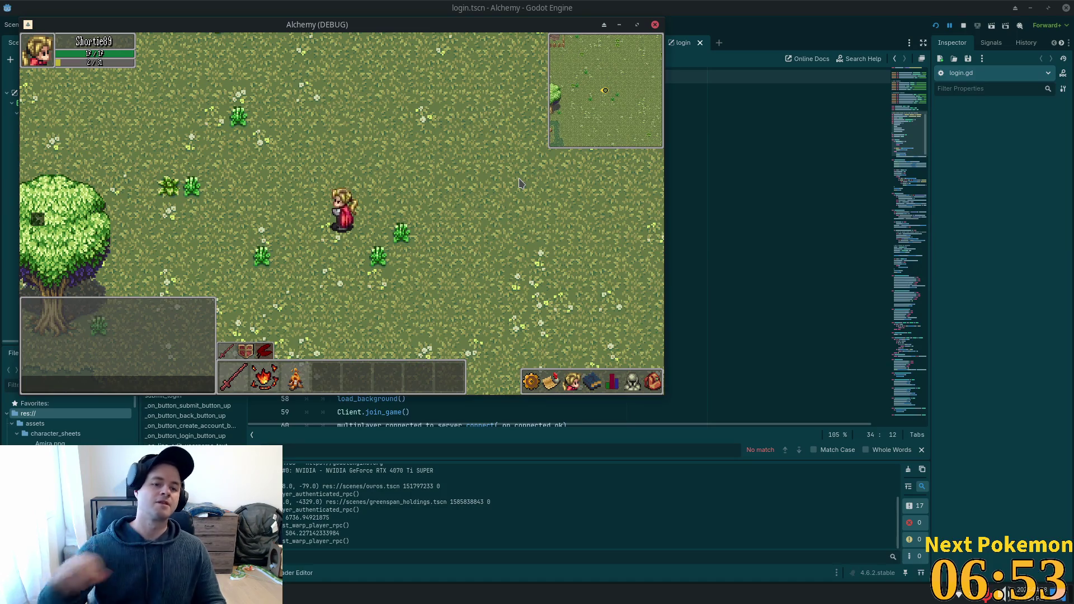
key(Right)
key(Right)
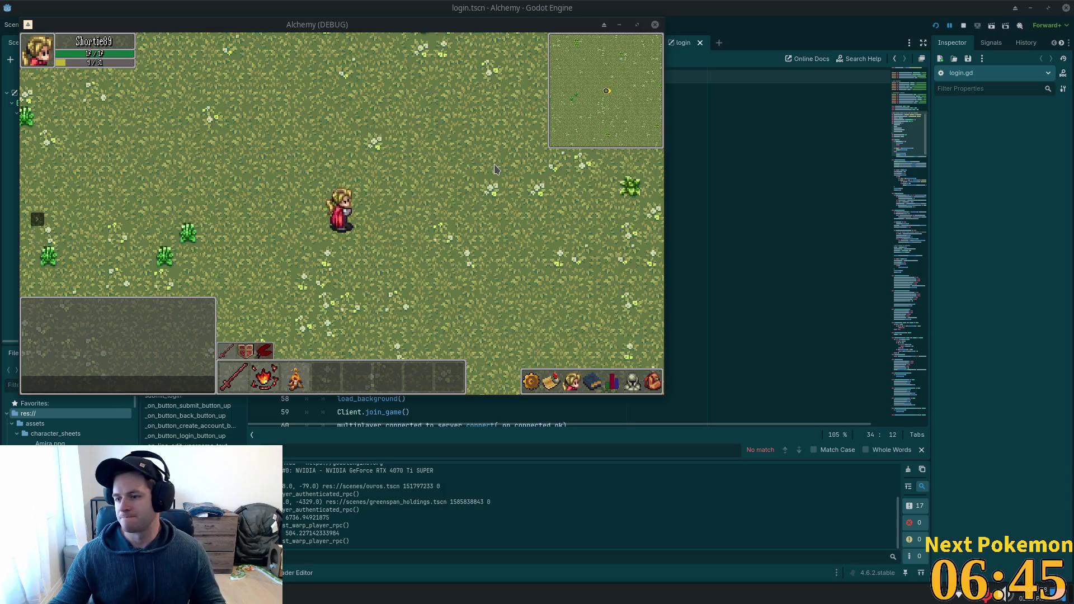
Step: Run north and east across the meadow past the large tree to the forest edge
key(w)
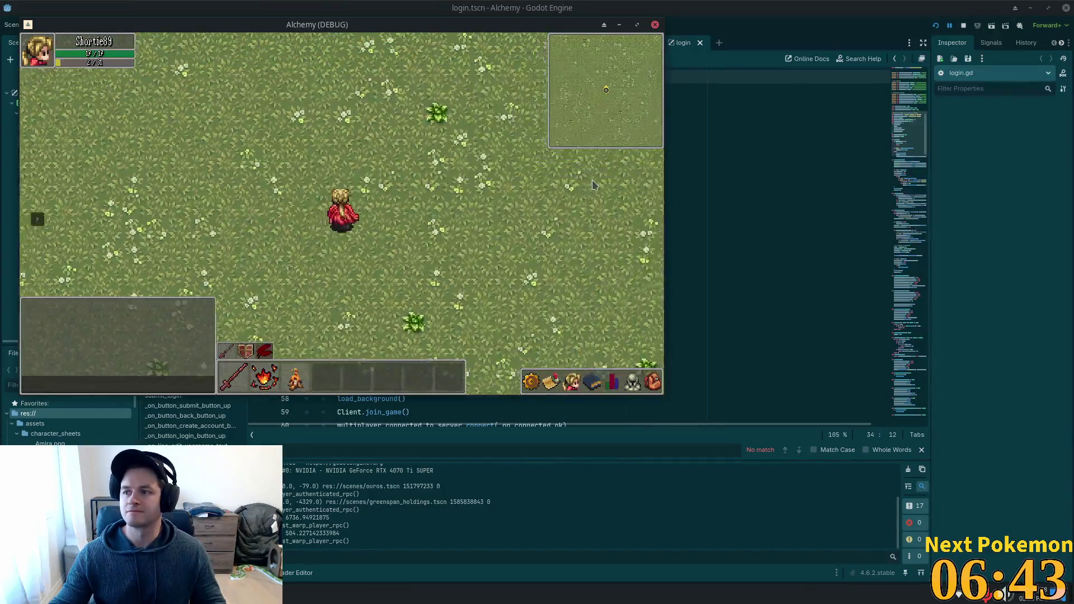
key(w)
key(d)
key(w)
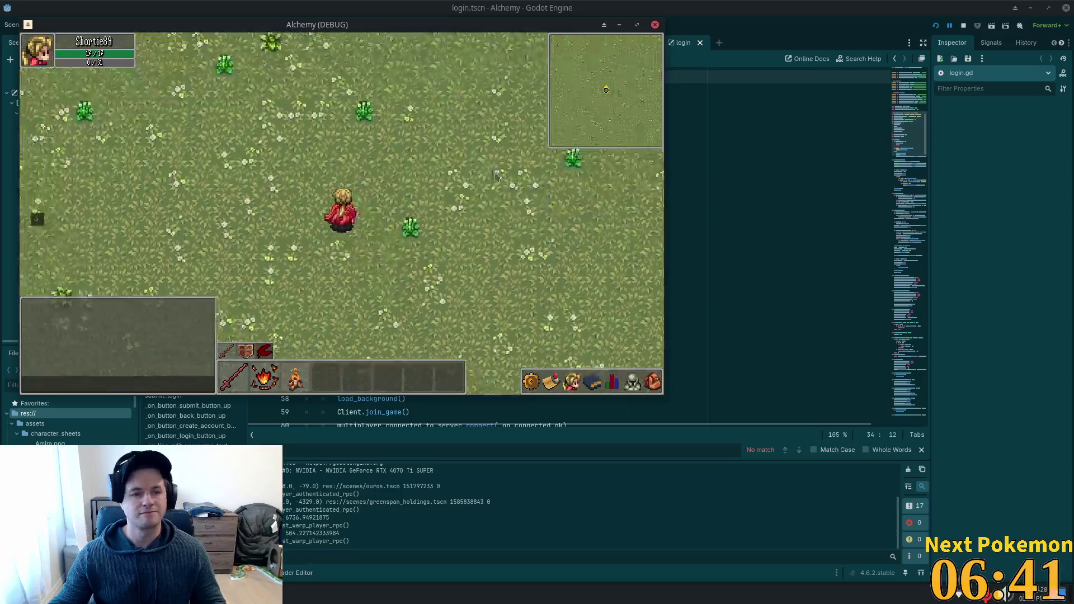
key(a)
key(d)
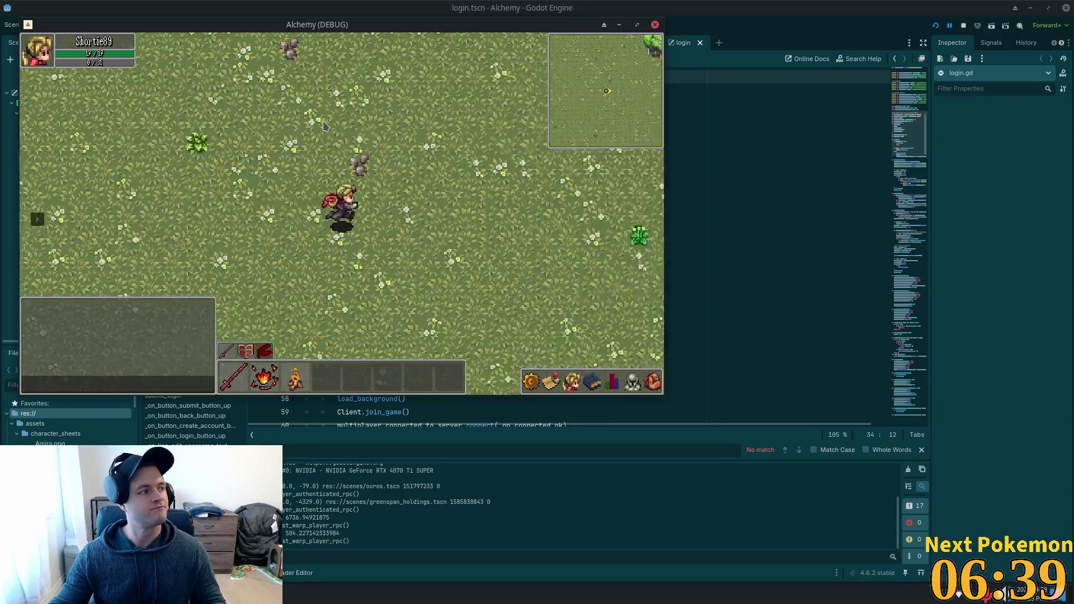
key(w)
key(s)
key(d)
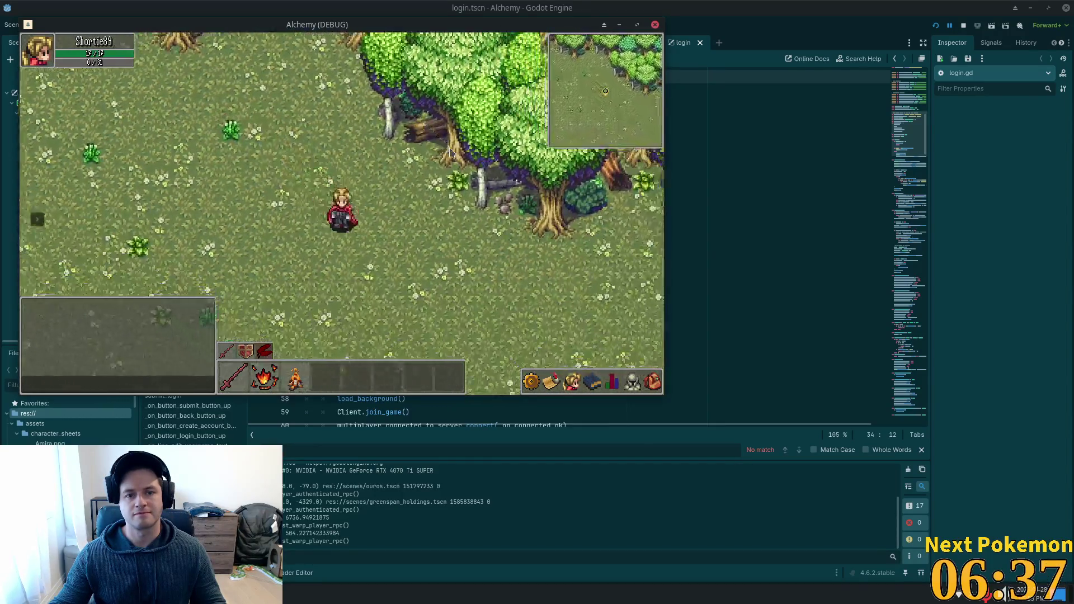
key(d)
Step: Walk west along the forest edge, weaving in and out of the trees
key(w)
key(a)
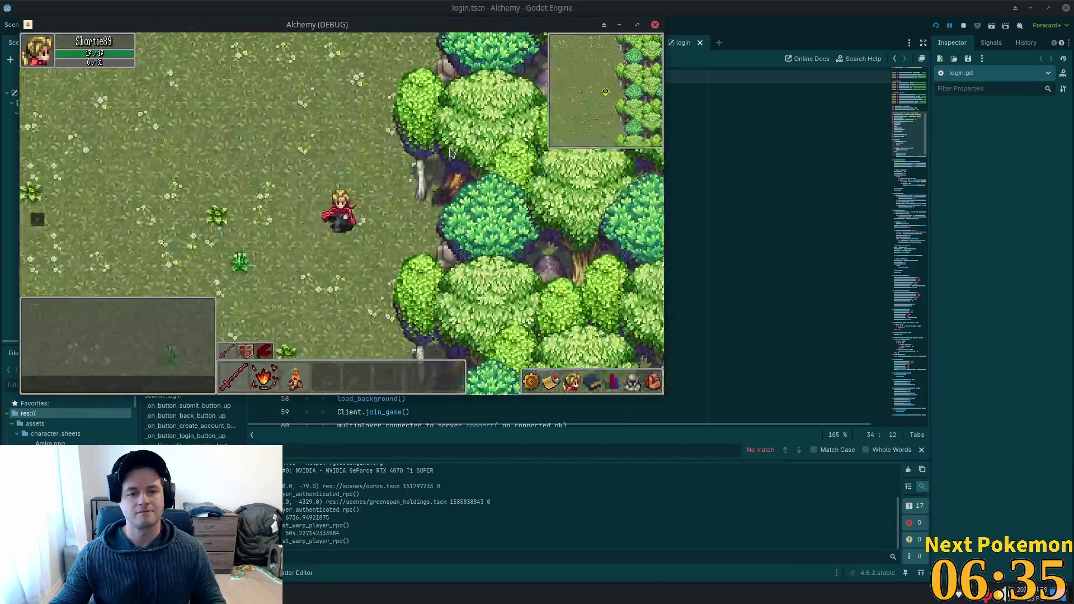
key(s)
key(a)
key(a)
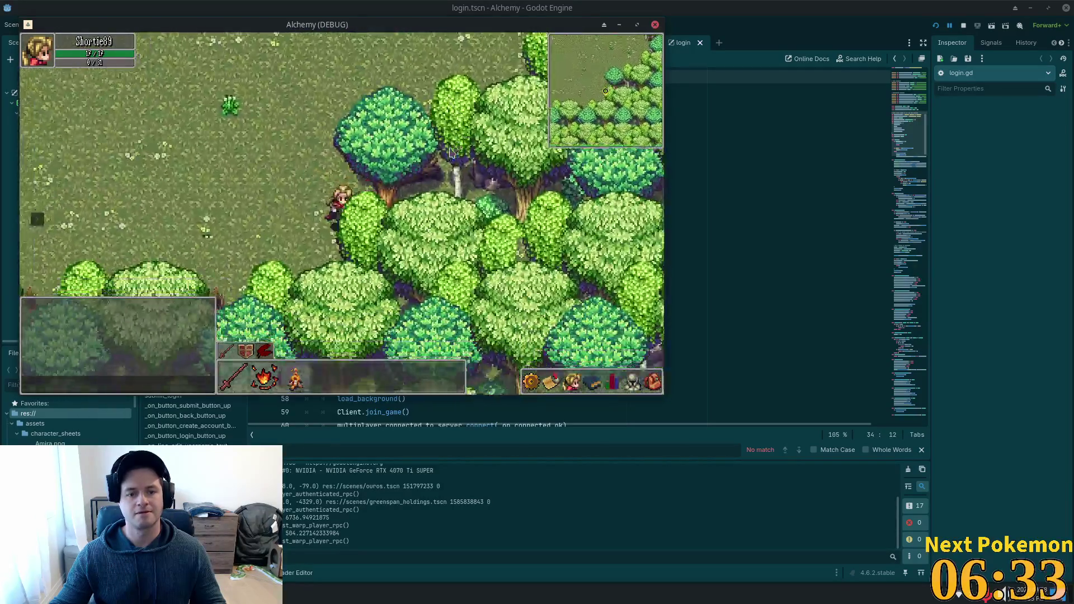
key(w)
key(a)
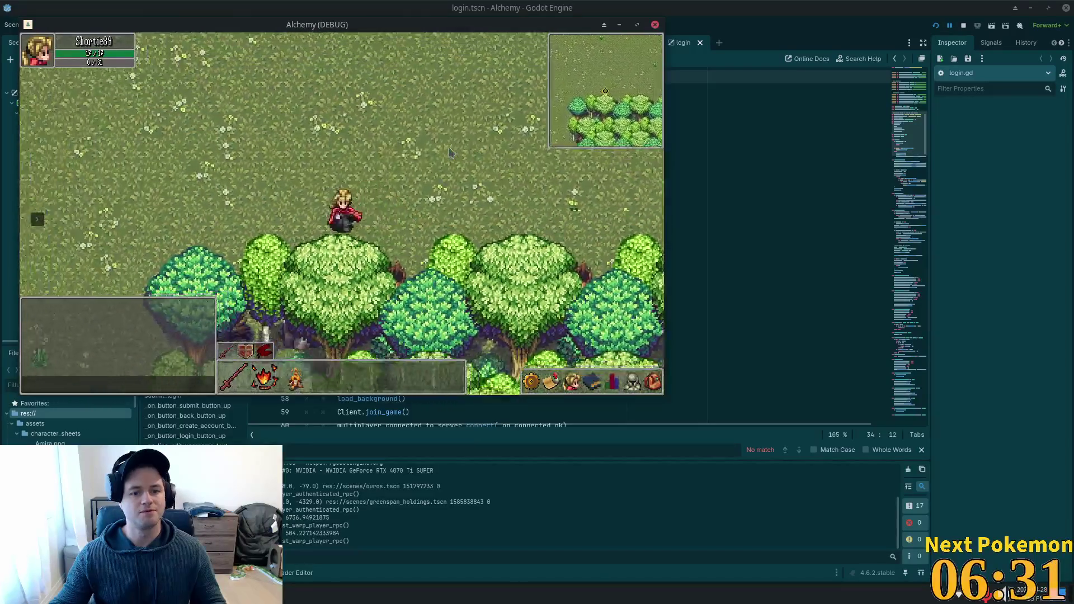
key(s)
key(a)
key(a)
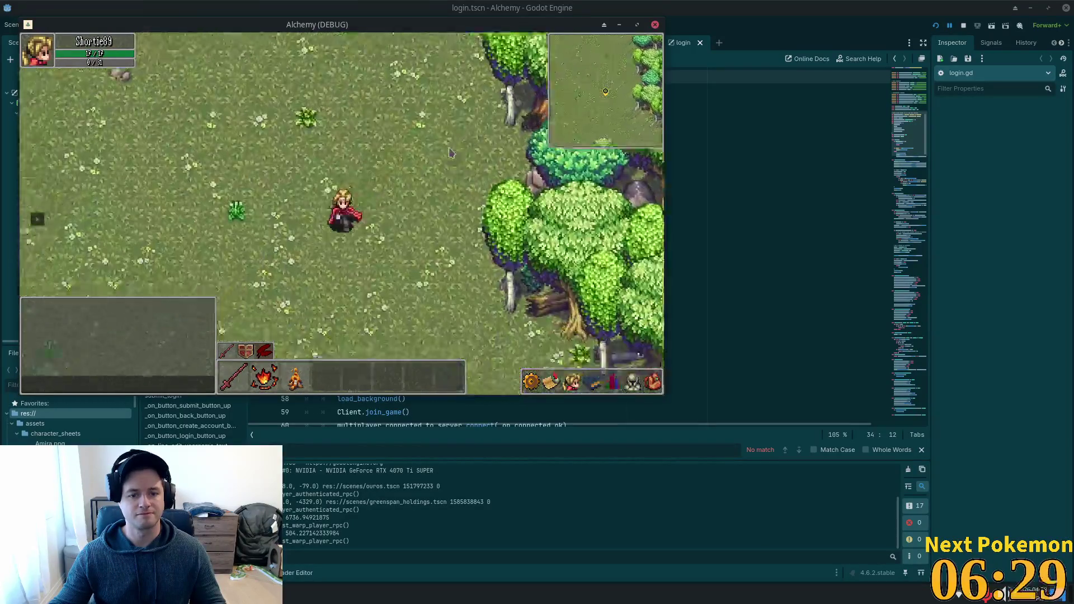
Step: Head south down the dirt path through the forest into the pink-tree clearing
key(s)
key(d)
key(a)
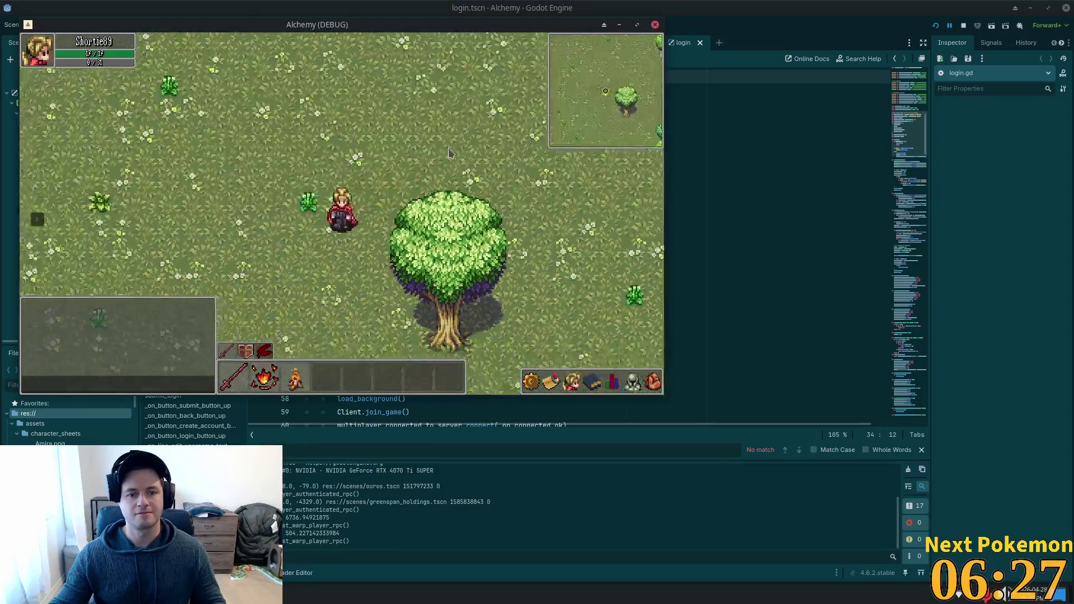
key(s)
key(s)
key(a)
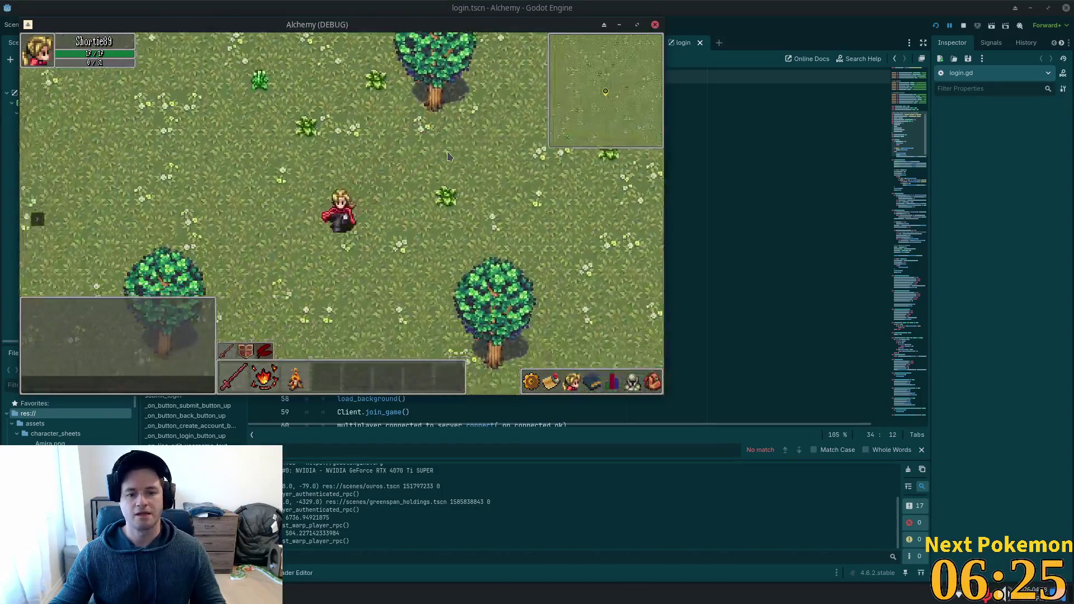
key(s)
key(s)
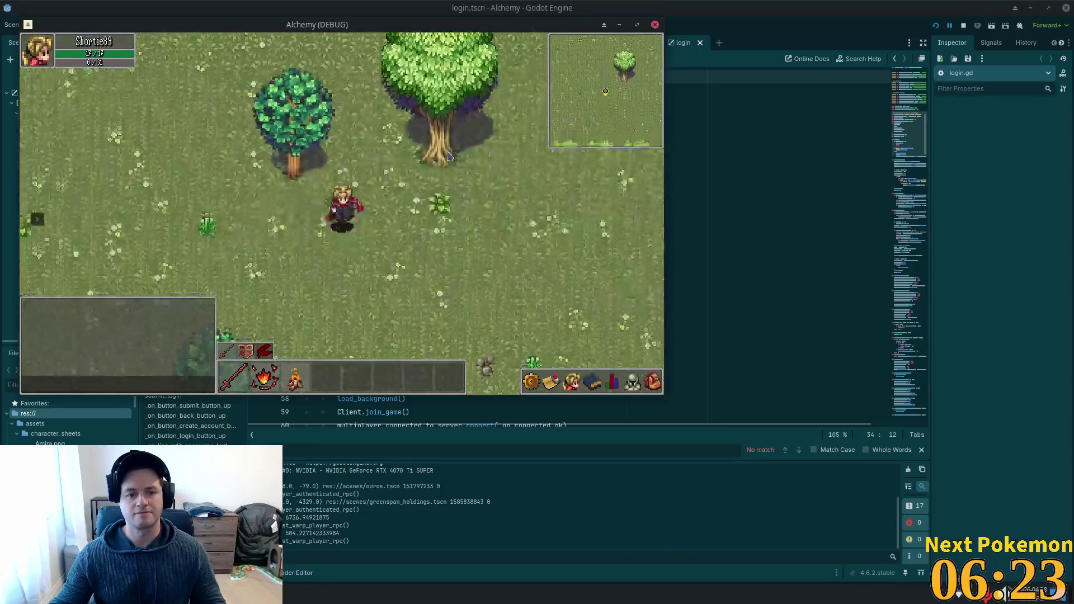
key(a)
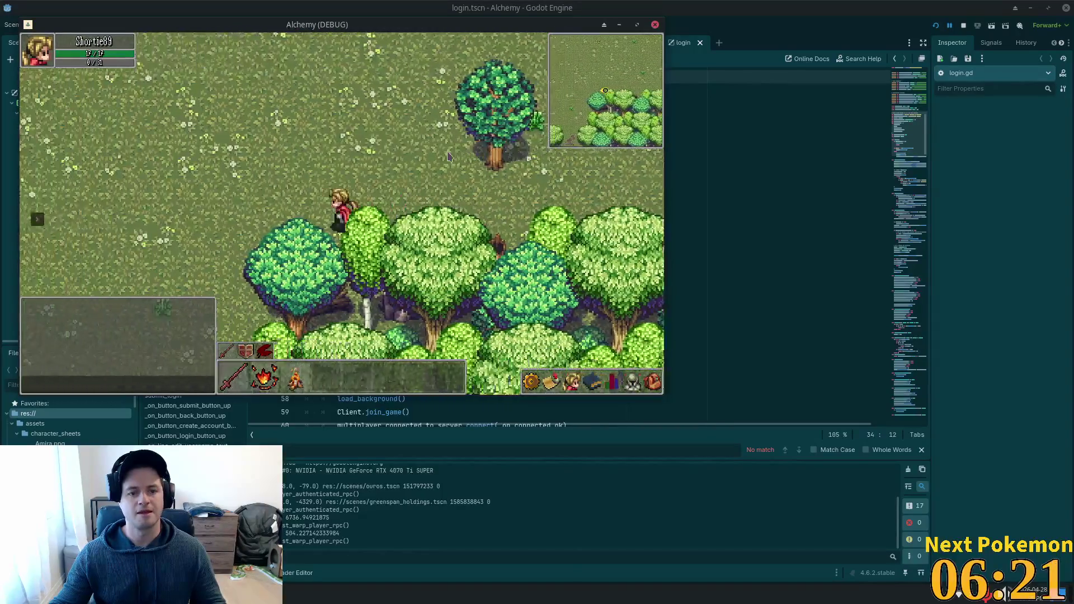
key(s)
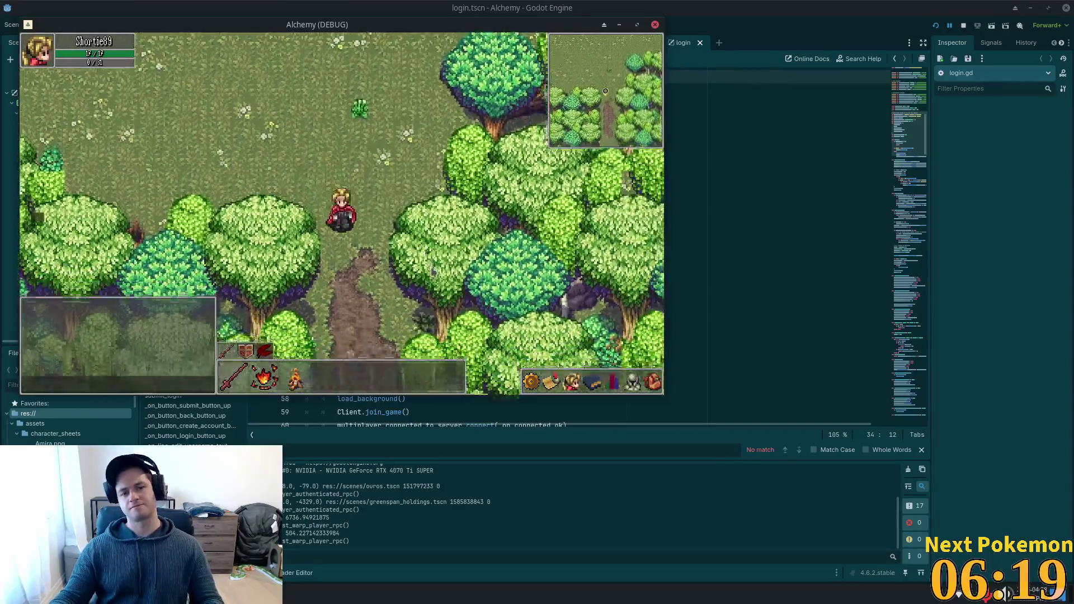
key(s)
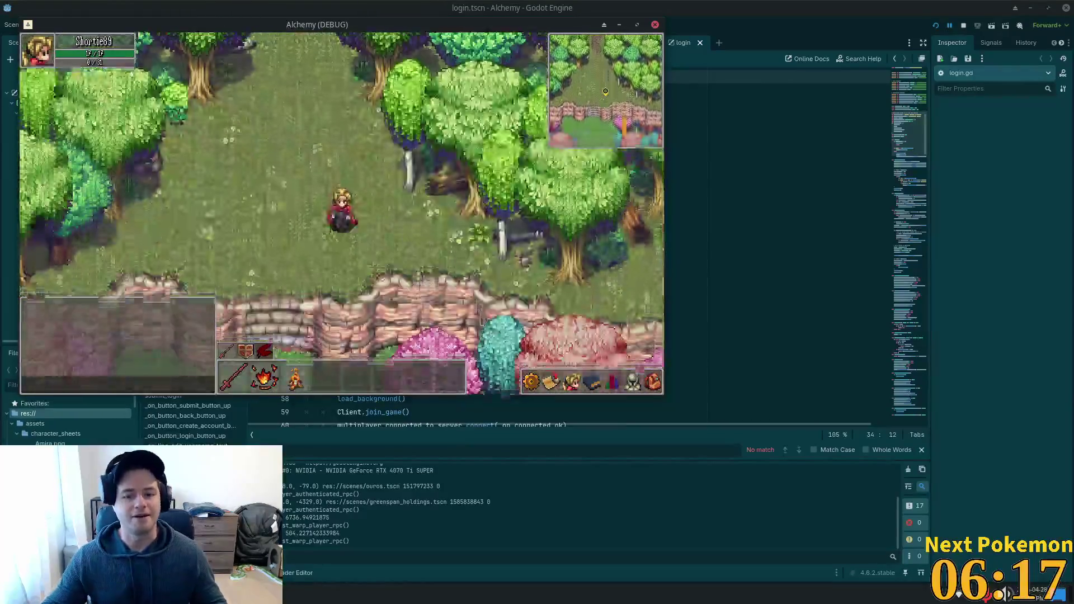
key(s)
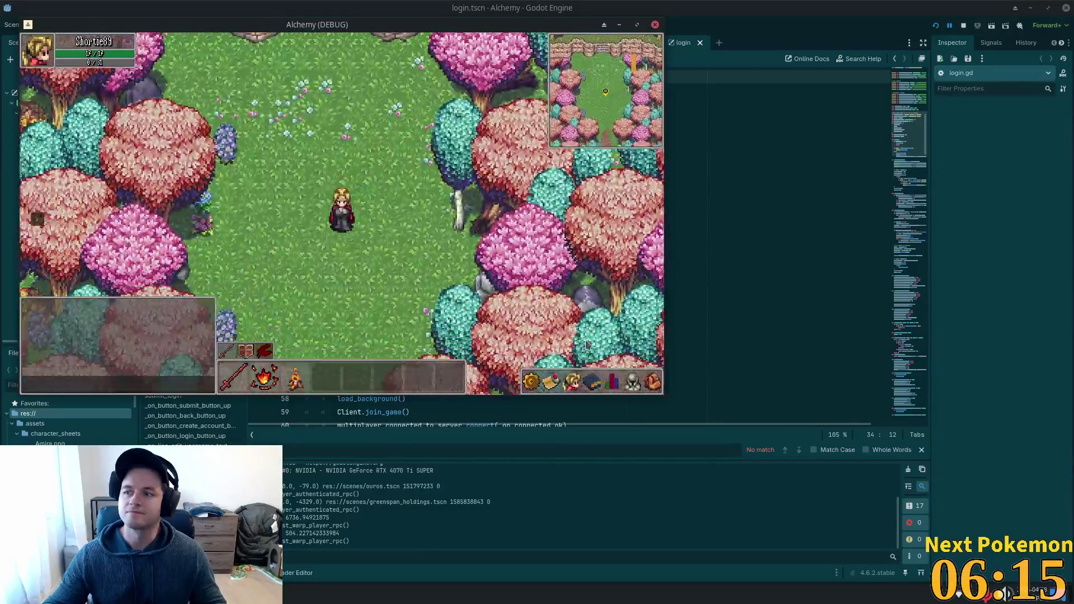